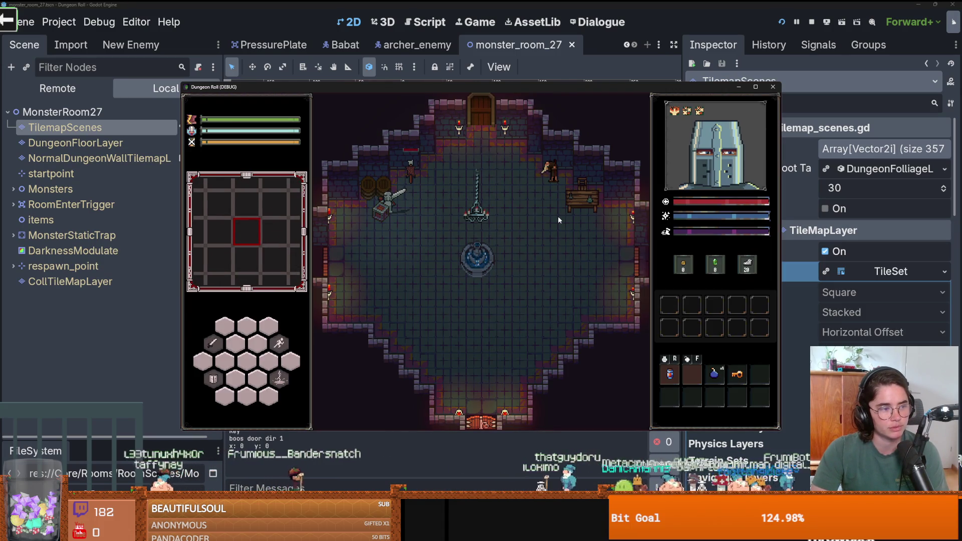
# Maximize the Dungeon Roll debug window and cast a lightning spell near the knight
pyautogui.click(757, 87)
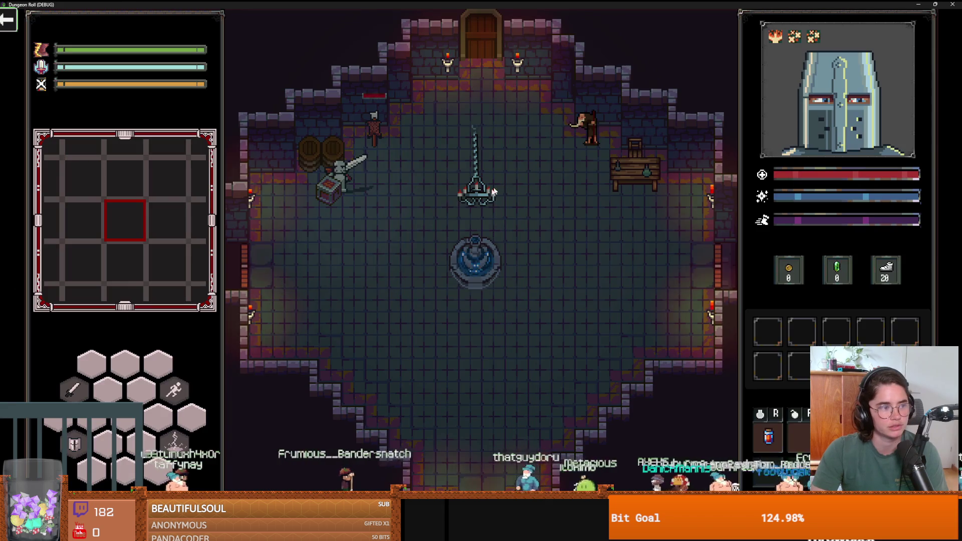
pyautogui.press('q')
pyautogui.press('d')
pyautogui.press('w')
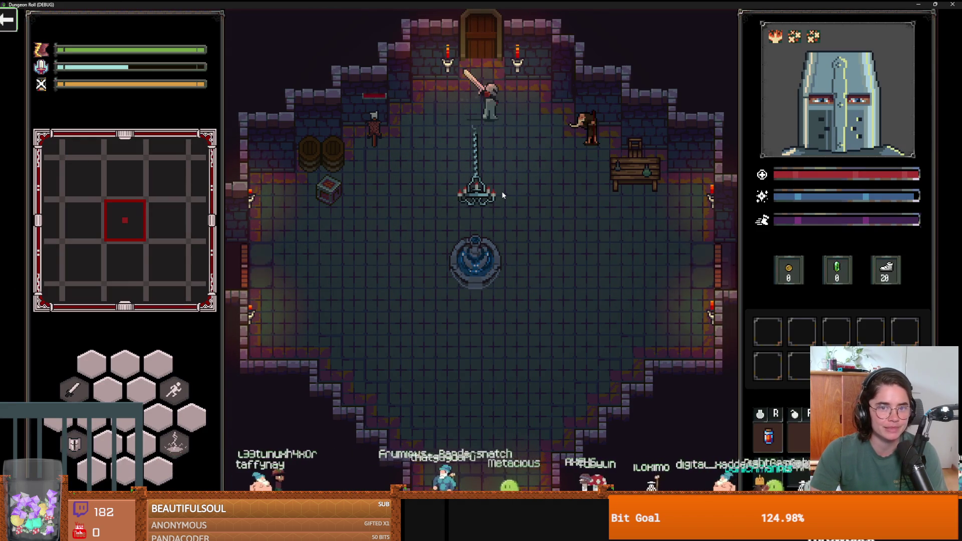
# Walk the knight to the top door and enter a room chosen from its room list
pyautogui.press('w')
pyautogui.press('e')
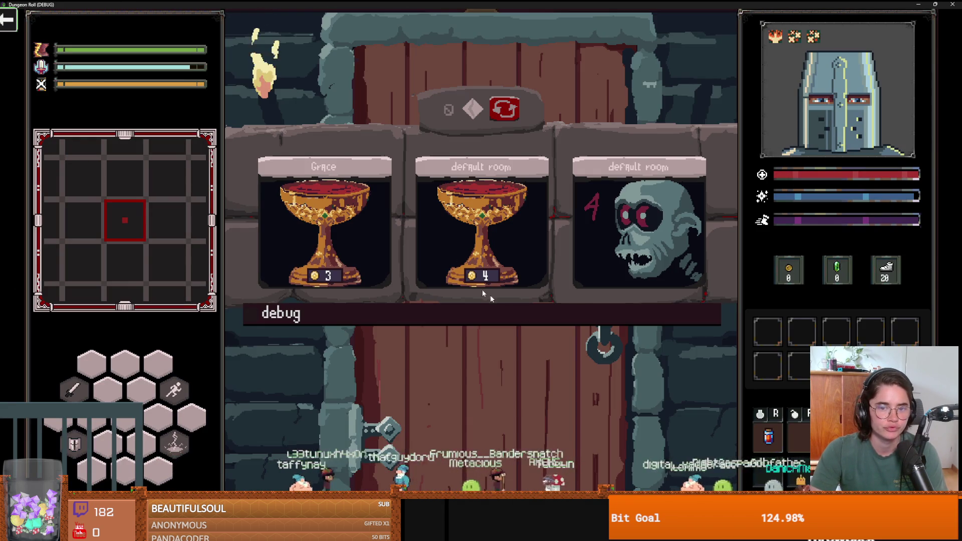
pyautogui.scroll(-3, 551, 356)
pyautogui.scroll(-2, 710, 381)
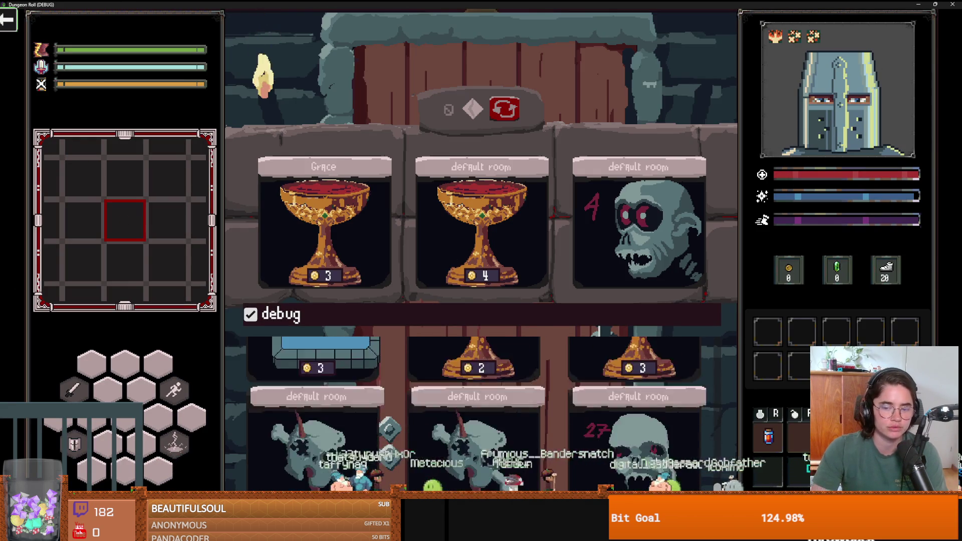
pyautogui.click(497, 281)
# Move the knight around the pit room, slashing enemies along the lower floor
pyautogui.press('a')
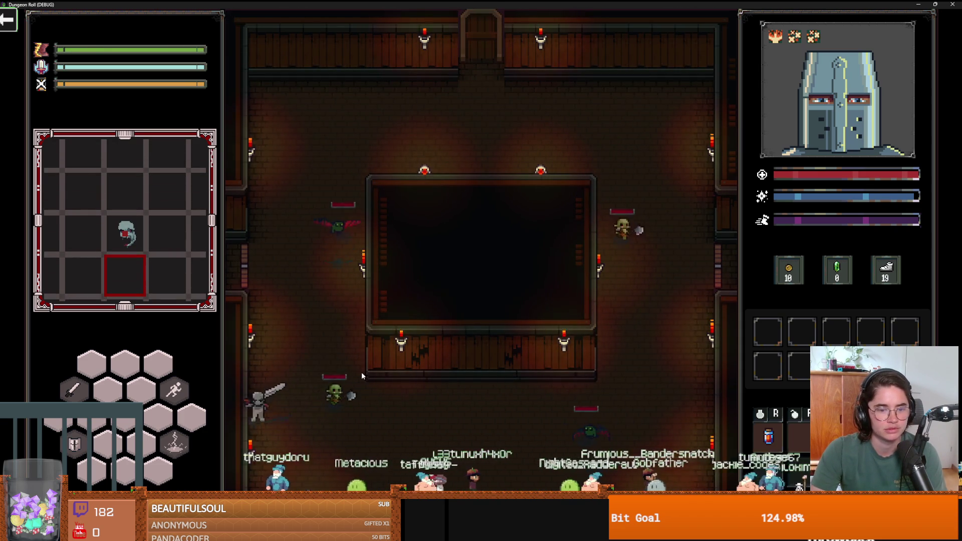
pyautogui.click(433, 380)
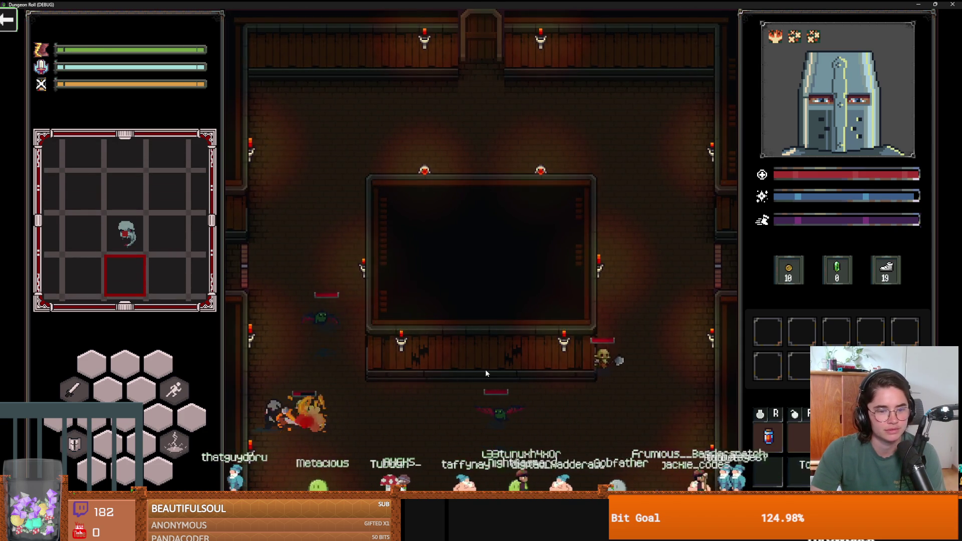
pyautogui.press('d')
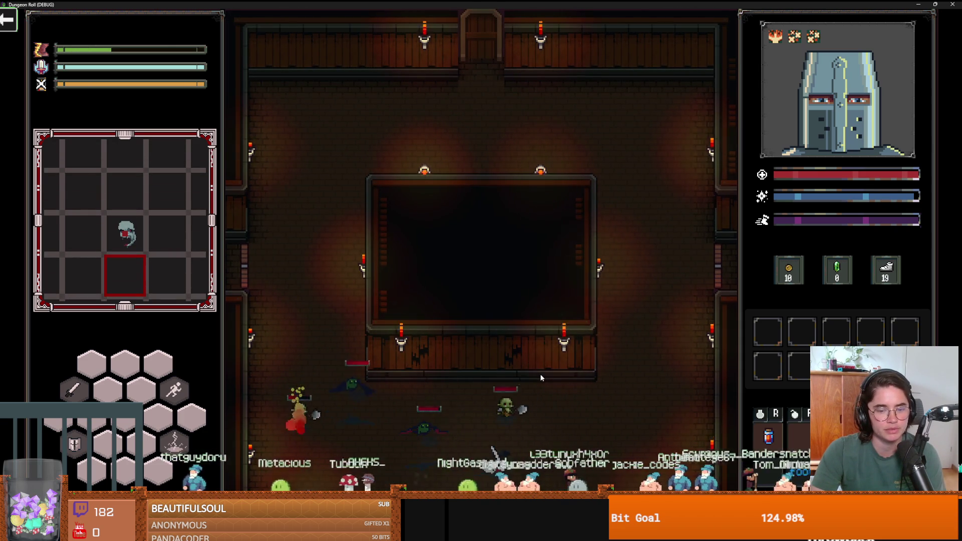
pyautogui.press('d')
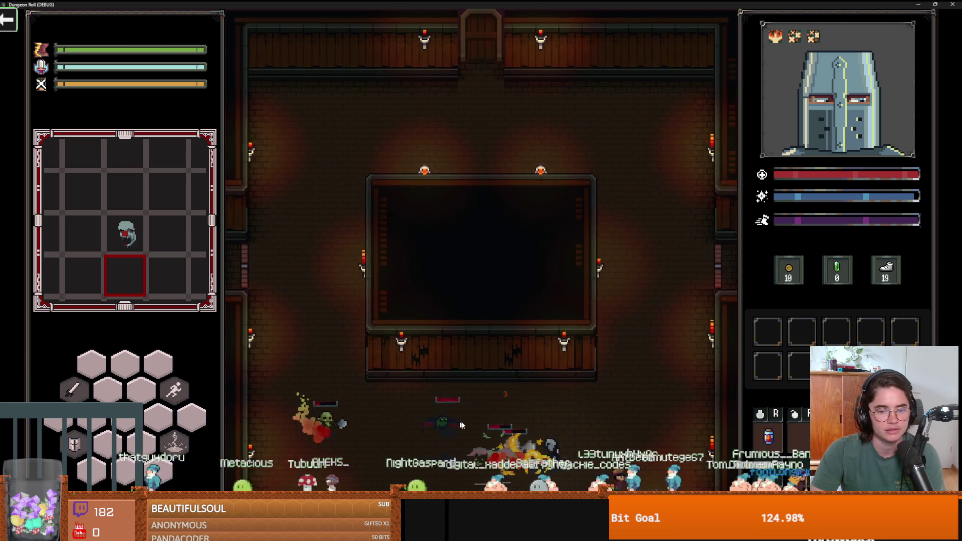
pyautogui.press('w')
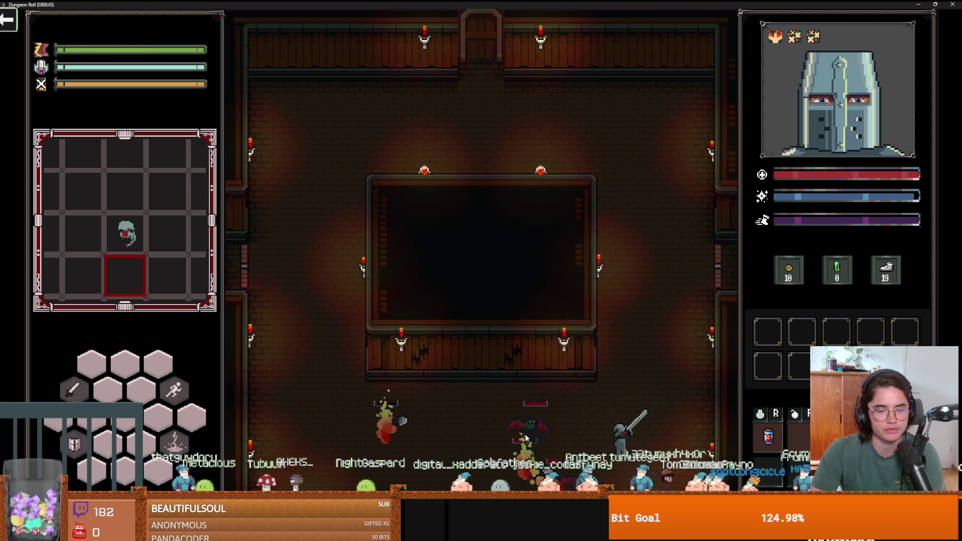
pyautogui.press('w')
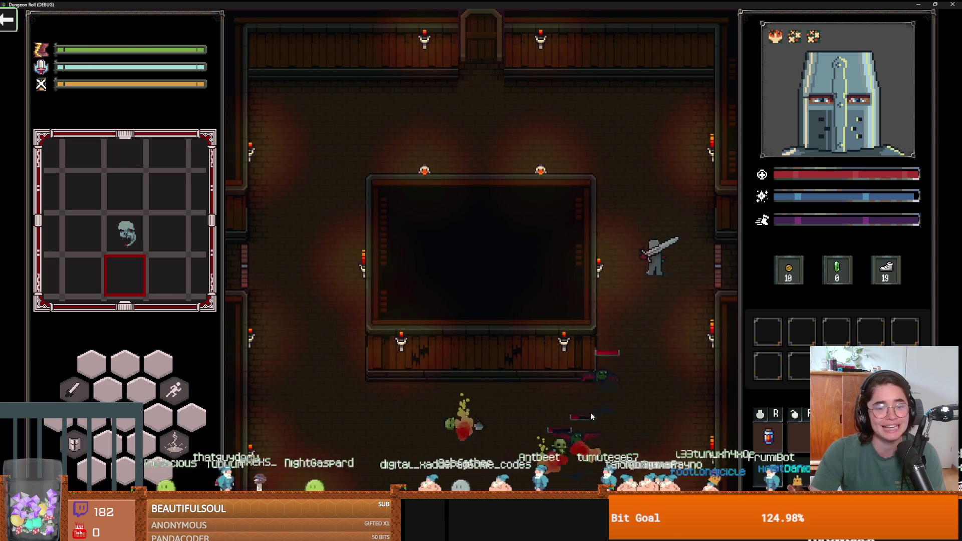
pyautogui.press('a')
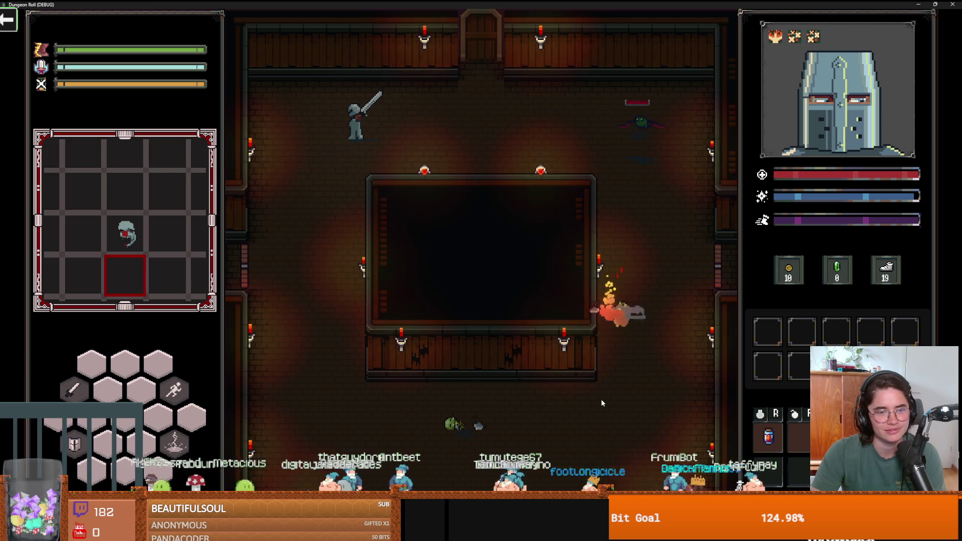
# Fight the top-centre bat with slashes and a lightning bolt, then close the game
pyautogui.press('d')
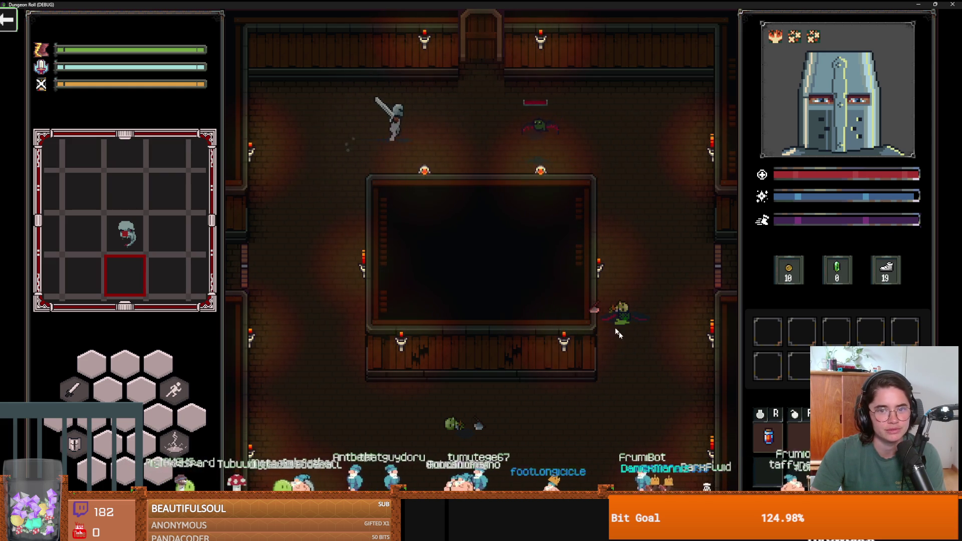
pyautogui.press('a')
pyautogui.press('d')
pyautogui.press('a')
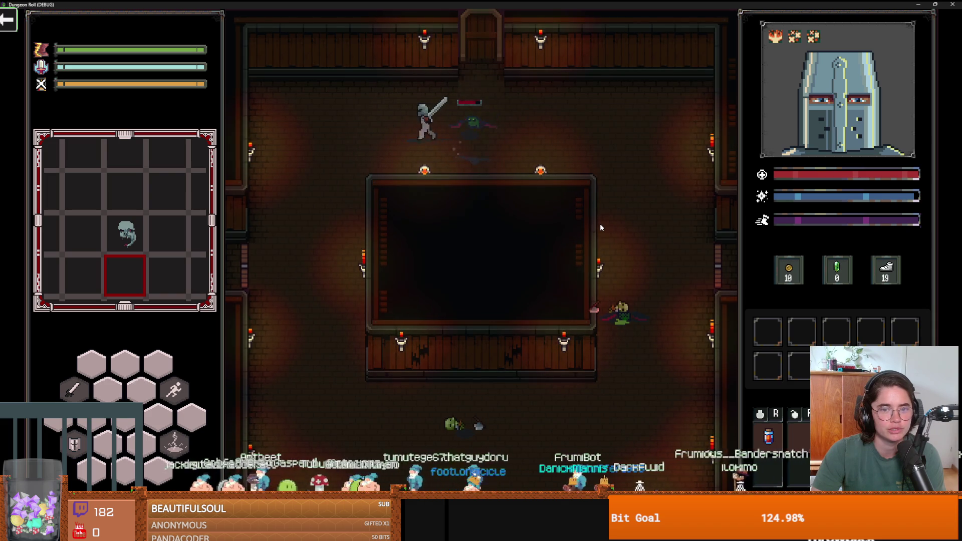
pyautogui.press('e')
pyautogui.press('d')
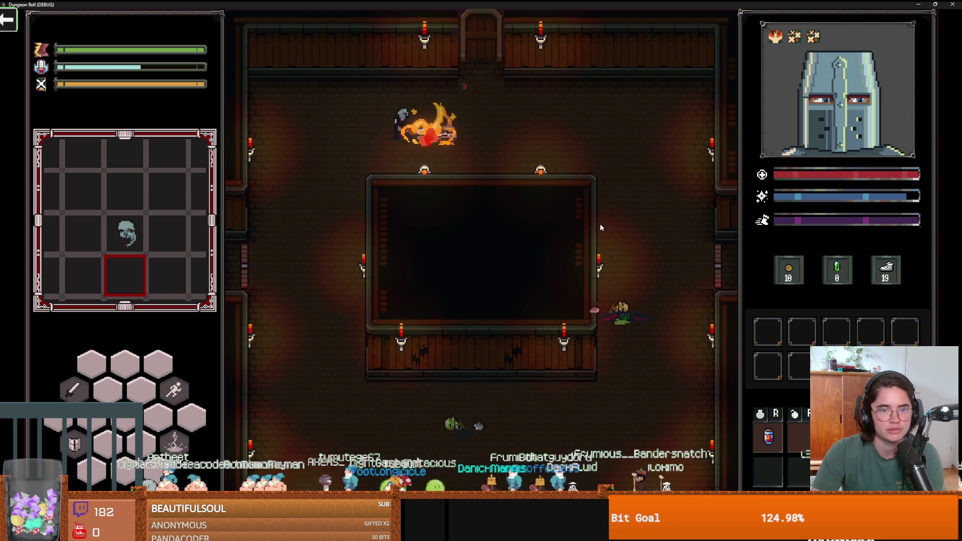
pyautogui.press('a')
pyautogui.press('s')
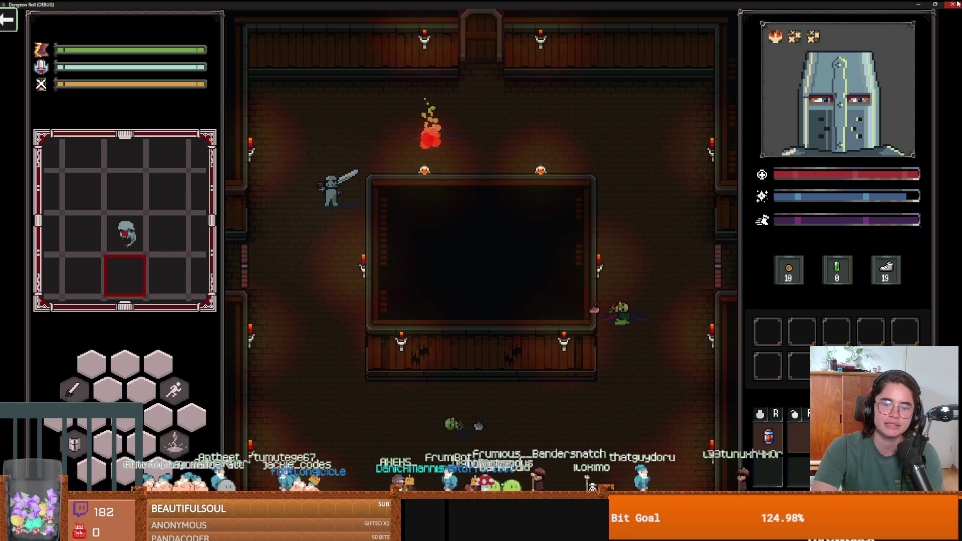
pyautogui.click(954, 4)
# Inspect the TilemapScenes node's stored tile patterns and the Puzzle tile source
pyautogui.scroll(-2, 464, 260)
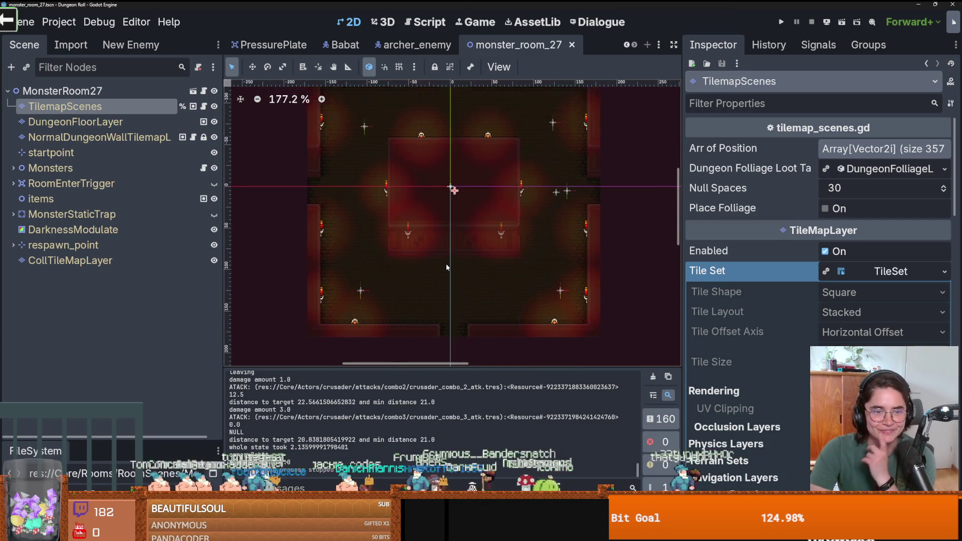
pyautogui.scroll(1, 446, 268)
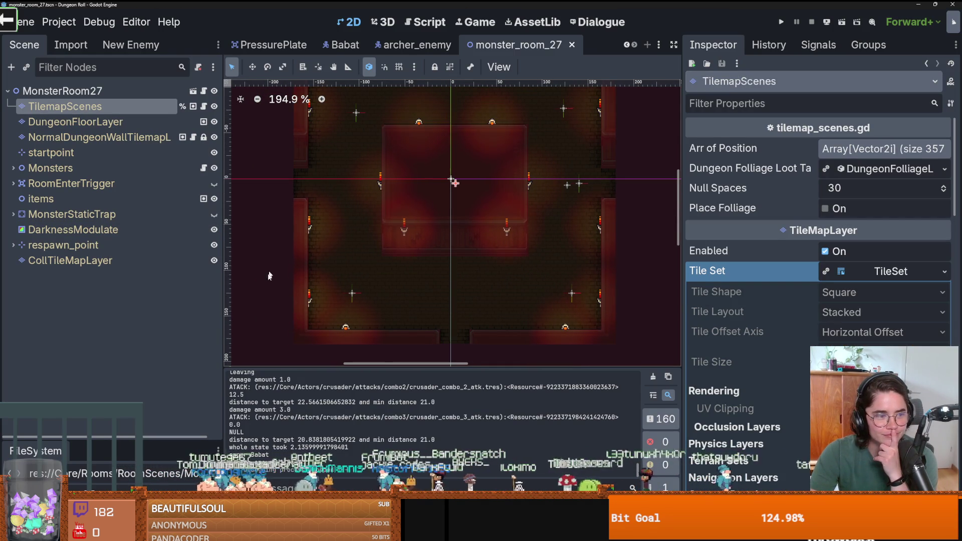
pyautogui.rightClick(308, 301)
pyautogui.click(75, 122)
pyautogui.click(75, 122)
pyautogui.click(65, 106)
pyautogui.click(294, 415)
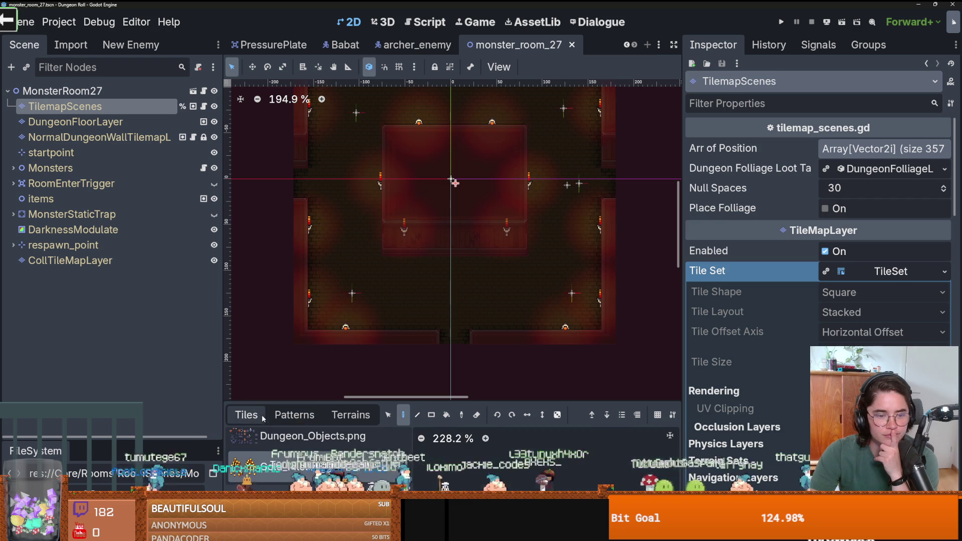
pyautogui.moveTo(472, 402); pyautogui.dragTo(477, 245)
pyautogui.click(281, 374)
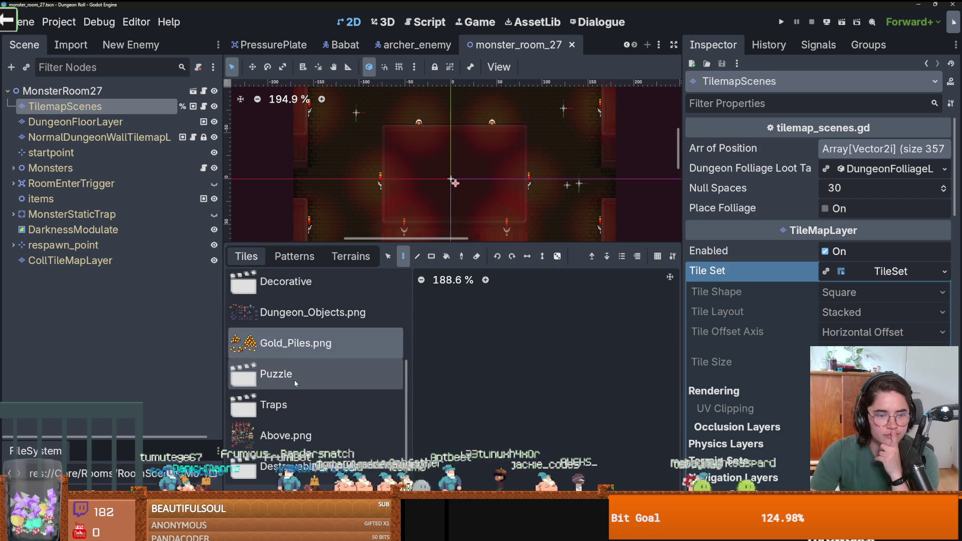
pyautogui.moveTo(415, 242); pyautogui.dragTo(416, 401)
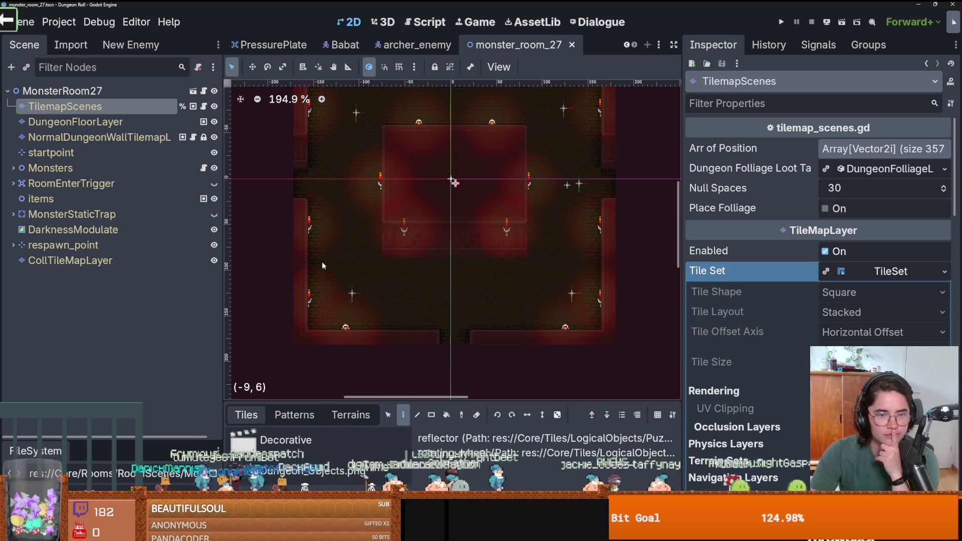
# Save monster_room_27, remove the central block's torches, and run a quick F5 test
pyautogui.hotkey('ctrl', 's')
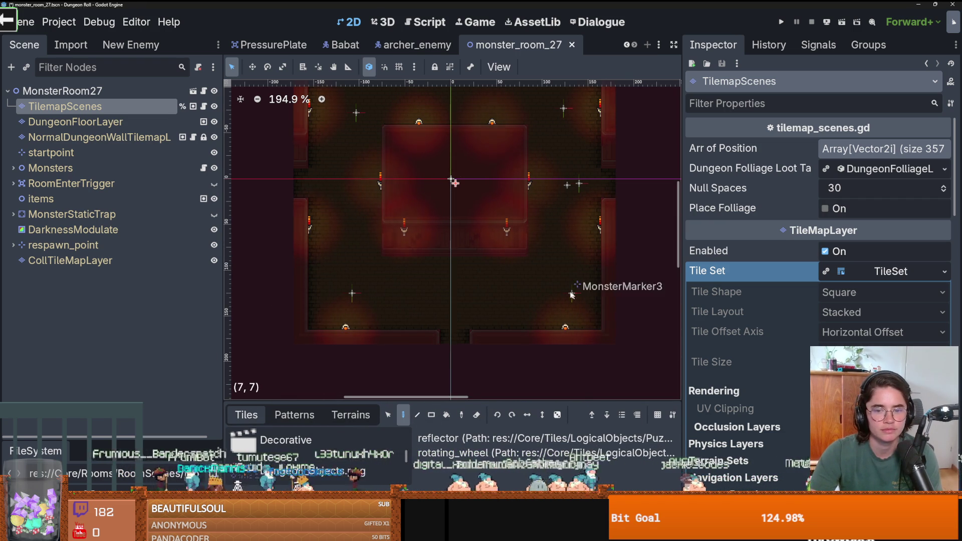
pyautogui.scroll(4, 371, 172)
pyautogui.scroll(-3, 421, 249)
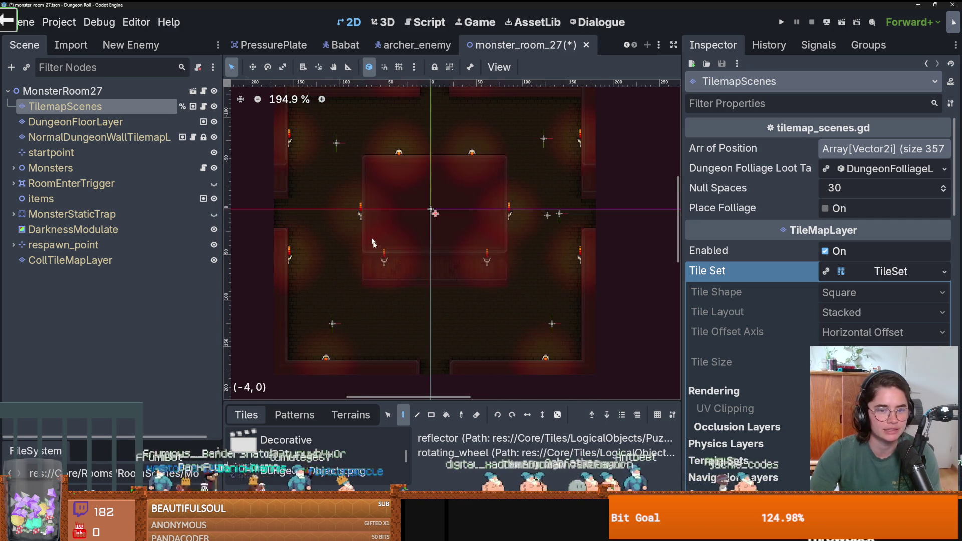
pyautogui.hotkey('ctrl', 'z')
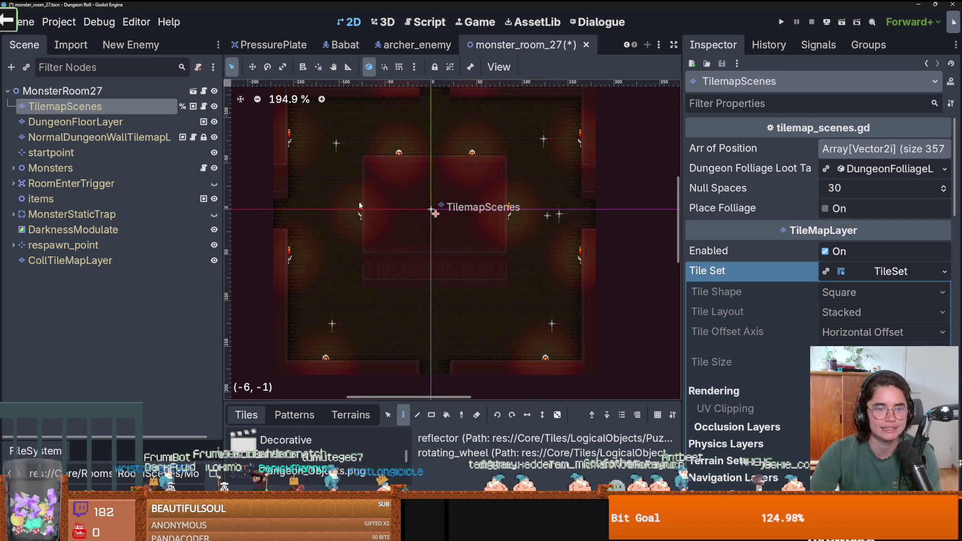
pyautogui.hotkey('ctrl', 'z')
pyautogui.hotkey('ctrl', 'z')
pyautogui.hotkey('ctrl', 'z')
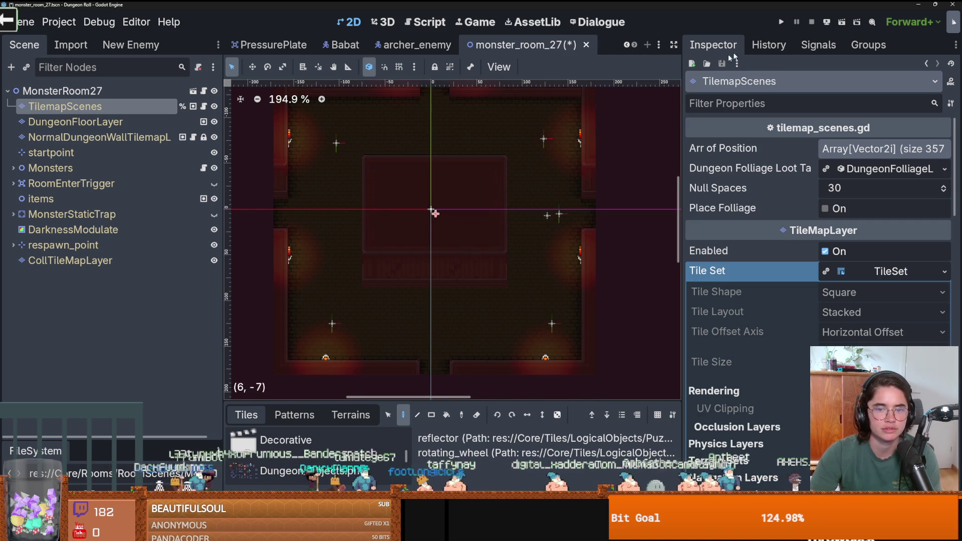
pyautogui.scroll(-1, 563, 186)
pyautogui.scroll(-1, 564, 197)
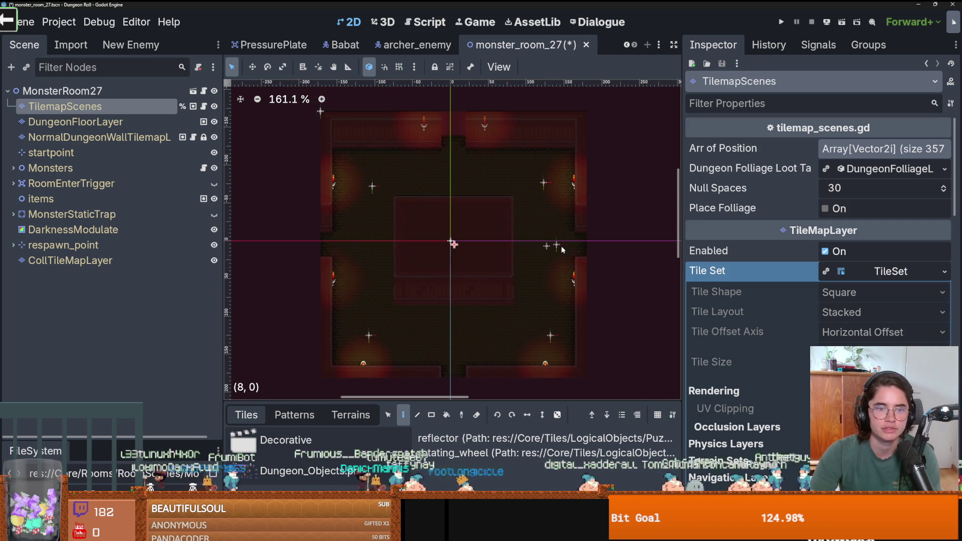
pyautogui.press('F5')
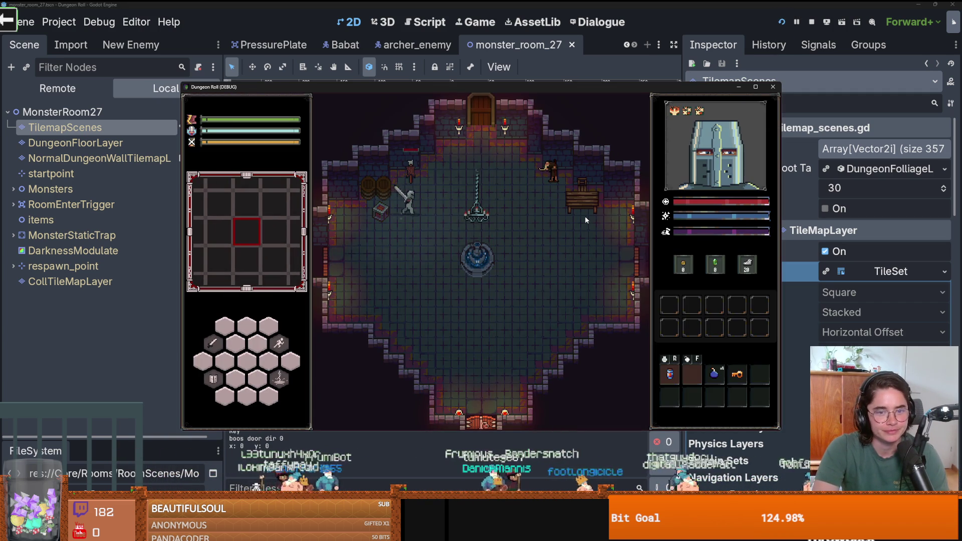
pyautogui.press('F8')
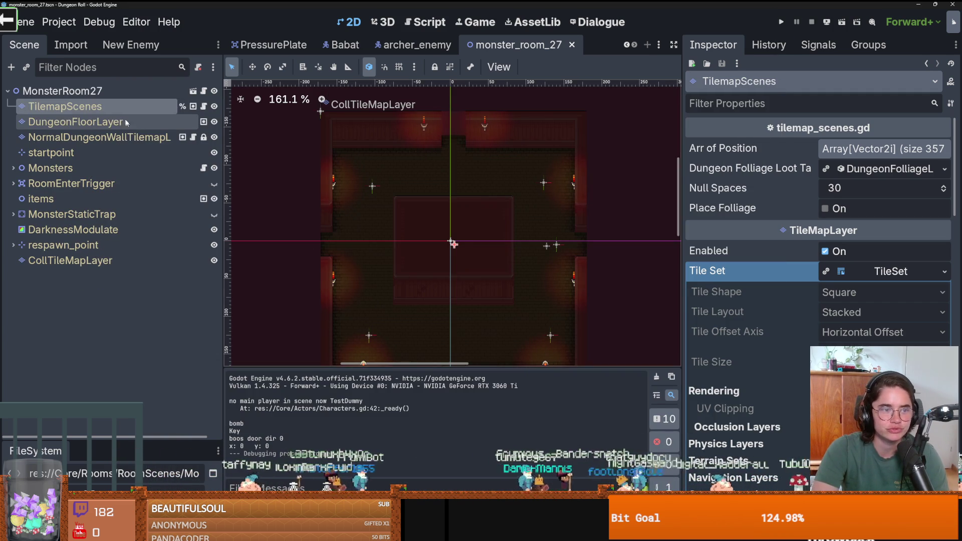
# Select the TilemapScenes layer and pick the spikes tile from the Scene Collection Source
pyautogui.click(121, 116)
pyautogui.click(120, 107)
pyautogui.click(351, 415)
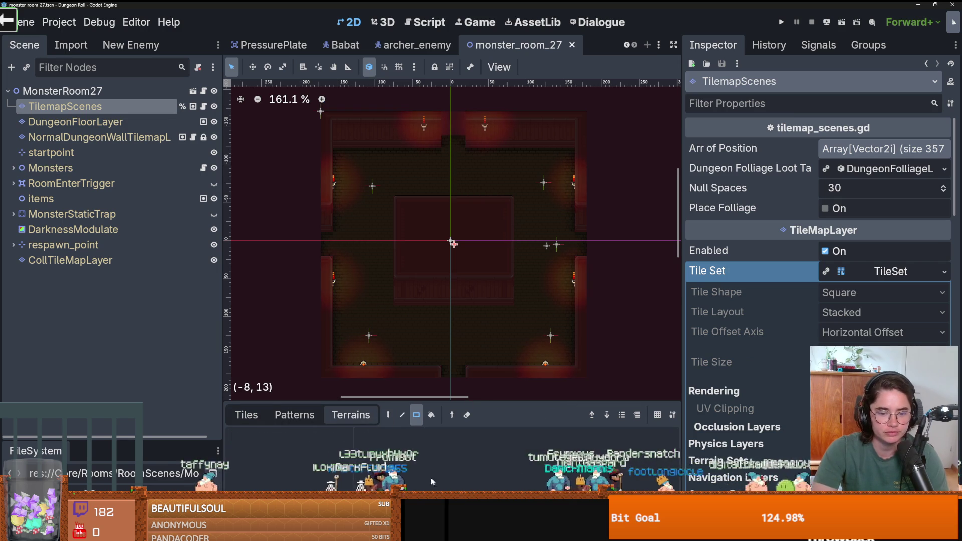
pyautogui.moveTo(476, 391); pyautogui.dragTo(477, 255)
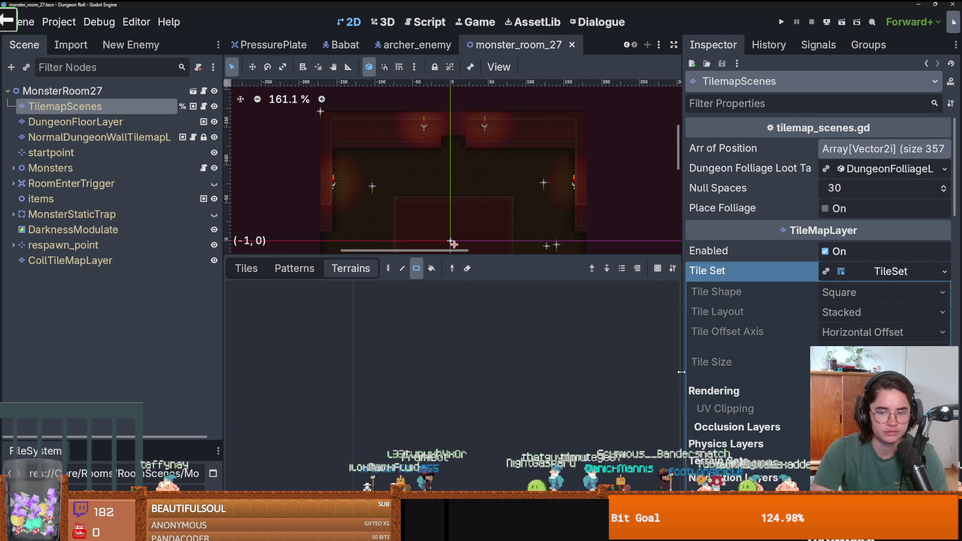
pyautogui.moveTo(680, 372); pyautogui.dragTo(811, 372)
pyautogui.click(247, 268)
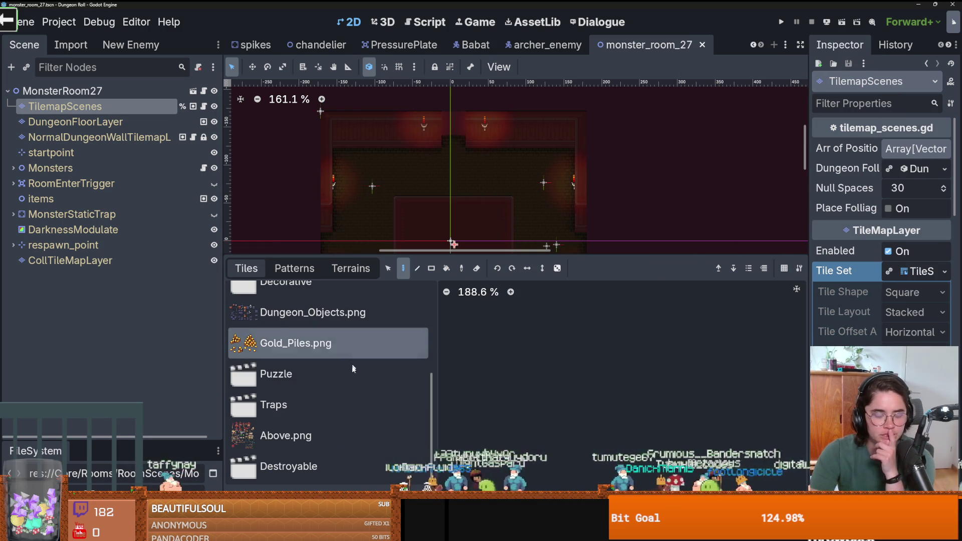
pyautogui.scroll(3, 358, 399)
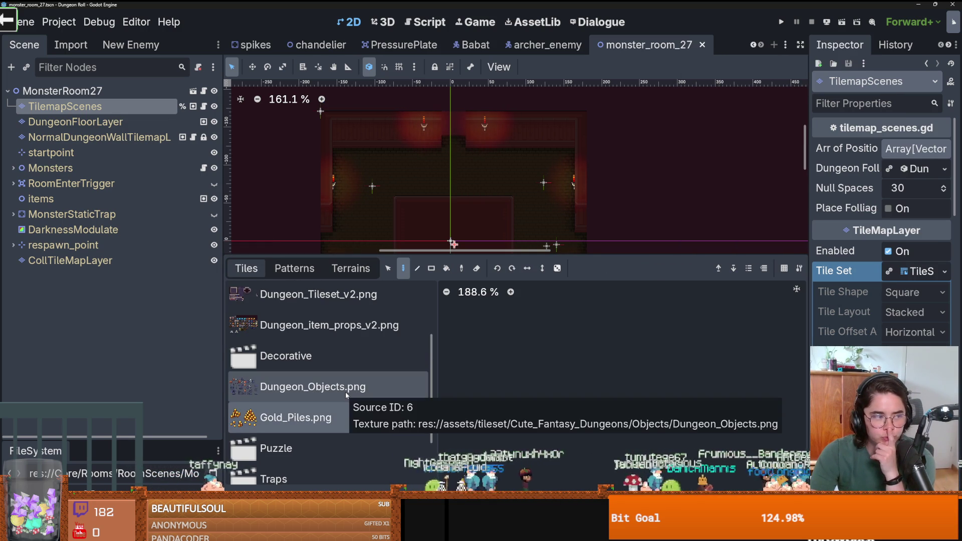
pyautogui.scroll(3, 345, 393)
pyautogui.scroll(-5, 345, 396)
pyautogui.scroll(5, 346, 397)
pyautogui.click(347, 340)
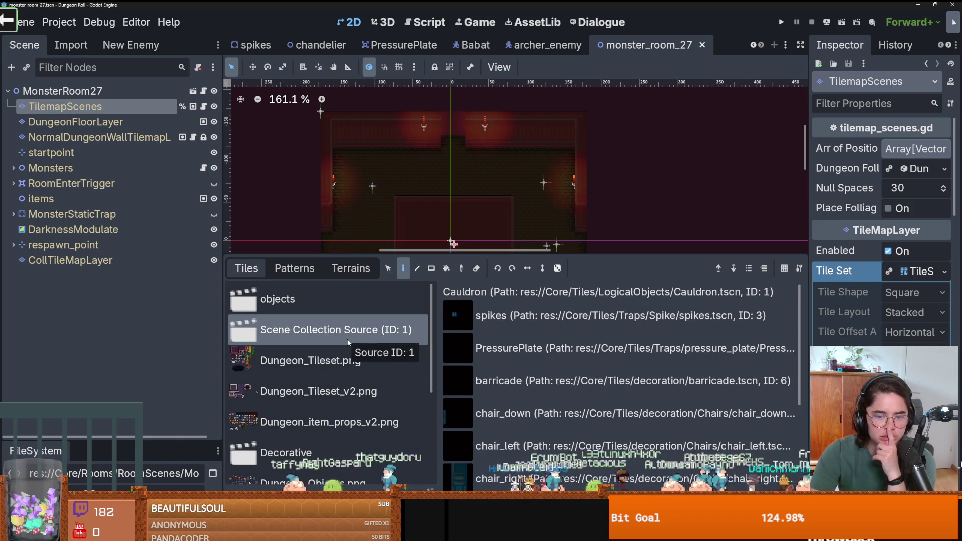
pyautogui.scroll(-5, 351, 381)
pyautogui.click(497, 315)
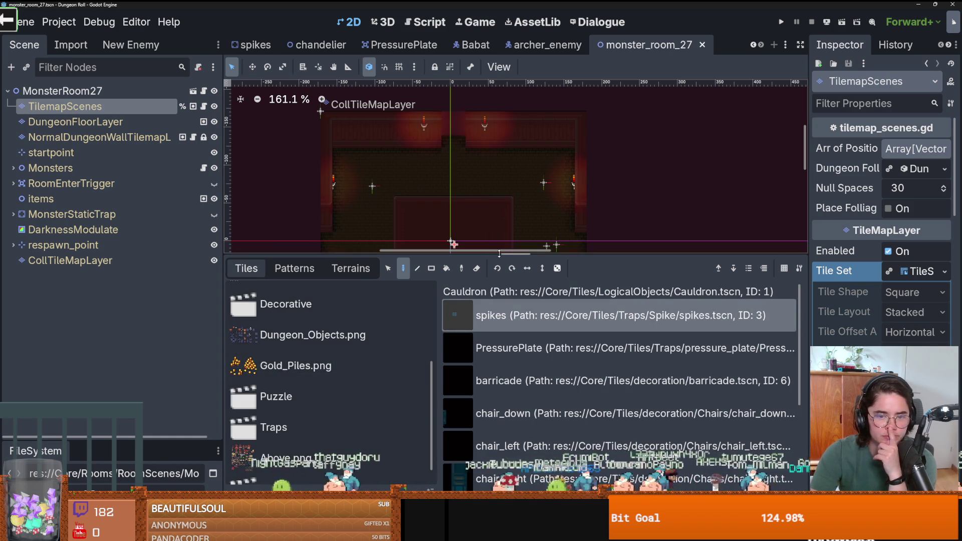
# Paint spike strips on the left and right of the central area, then run the project
pyautogui.moveTo(499, 254); pyautogui.dragTo(499, 401)
pyautogui.scroll(2, 483, 285)
pyautogui.moveTo(383, 174); pyautogui.dragTo(380, 141)
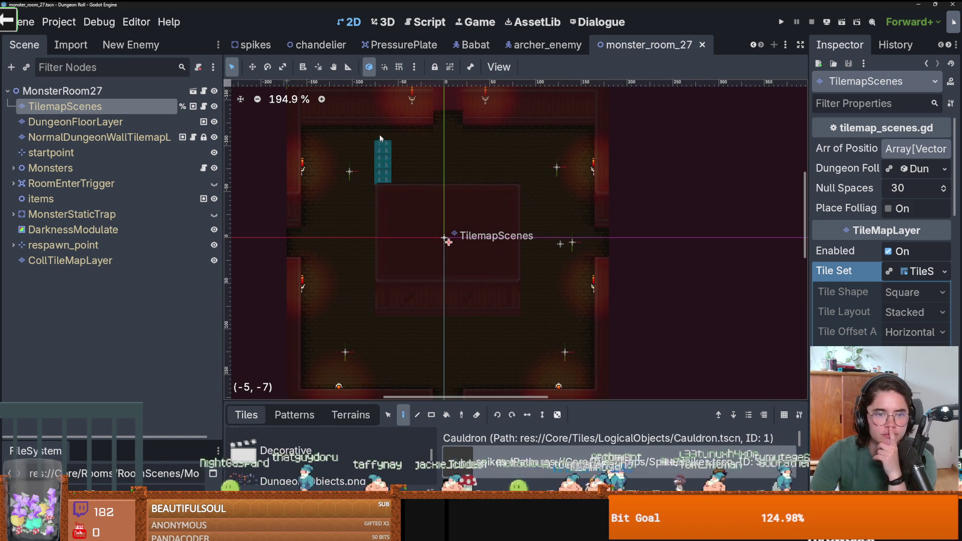
pyautogui.scroll(-2, 411, 233)
pyautogui.moveTo(383, 286); pyautogui.dragTo(381, 343)
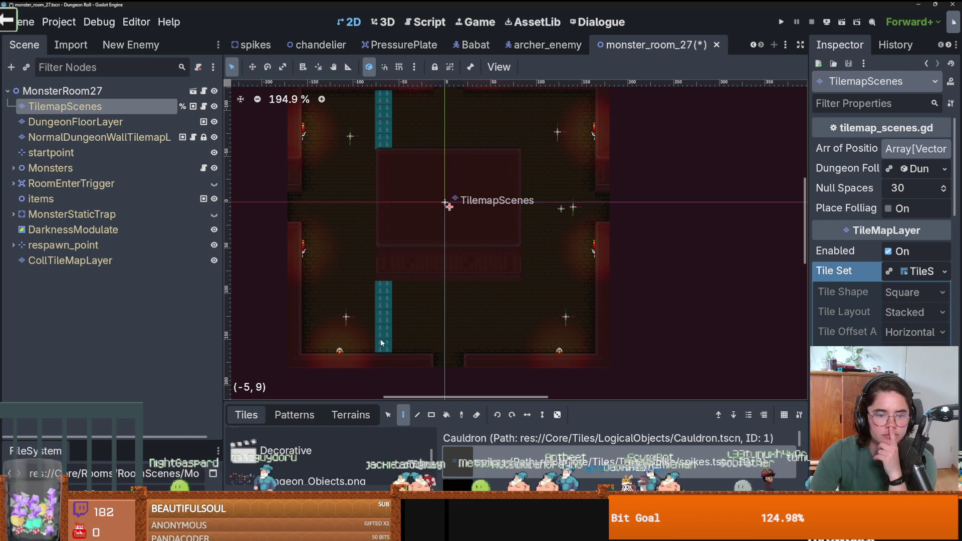
pyautogui.moveTo(527, 290); pyautogui.dragTo(516, 324)
pyautogui.scroll(4, 511, 236)
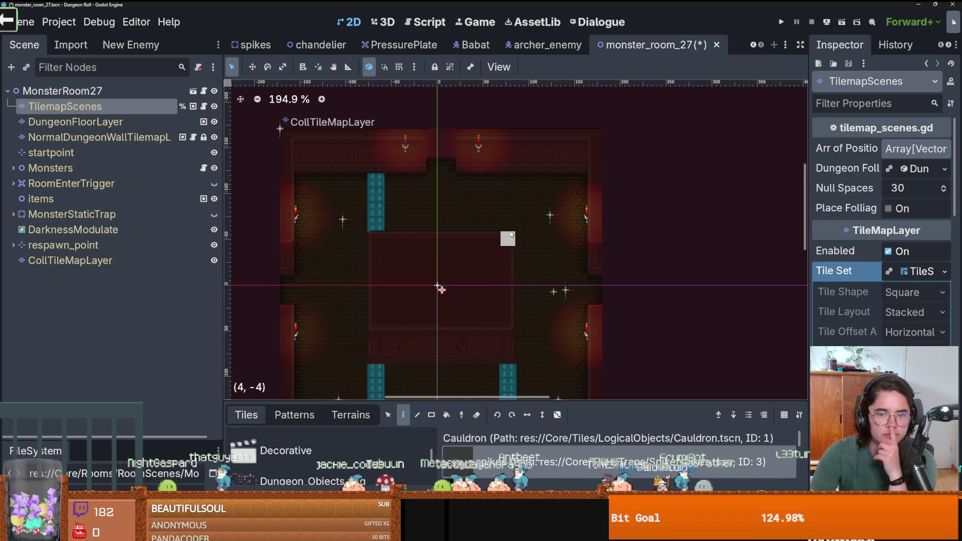
pyautogui.click(786, 24)
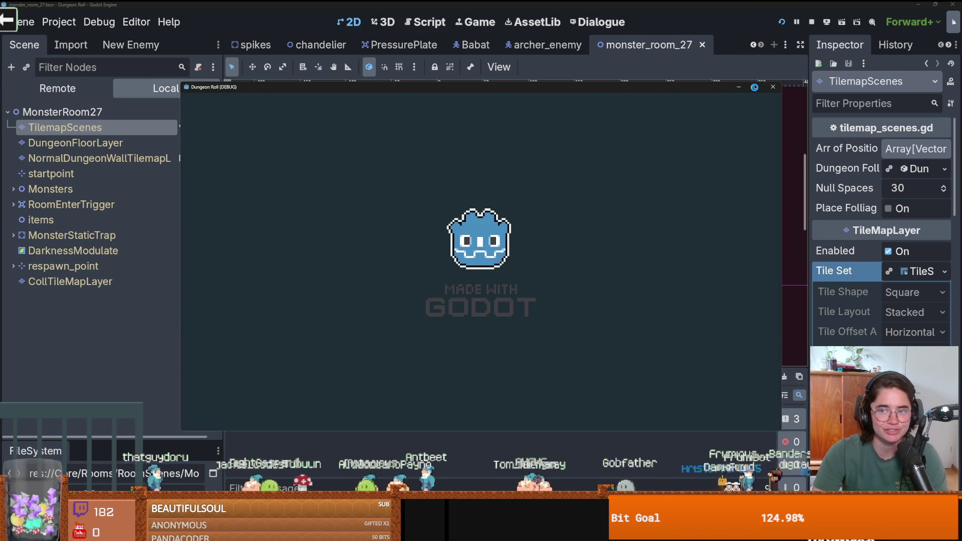
# Maximize the game and fight the goblins near the upper-left wall and spikes
pyautogui.click(756, 90)
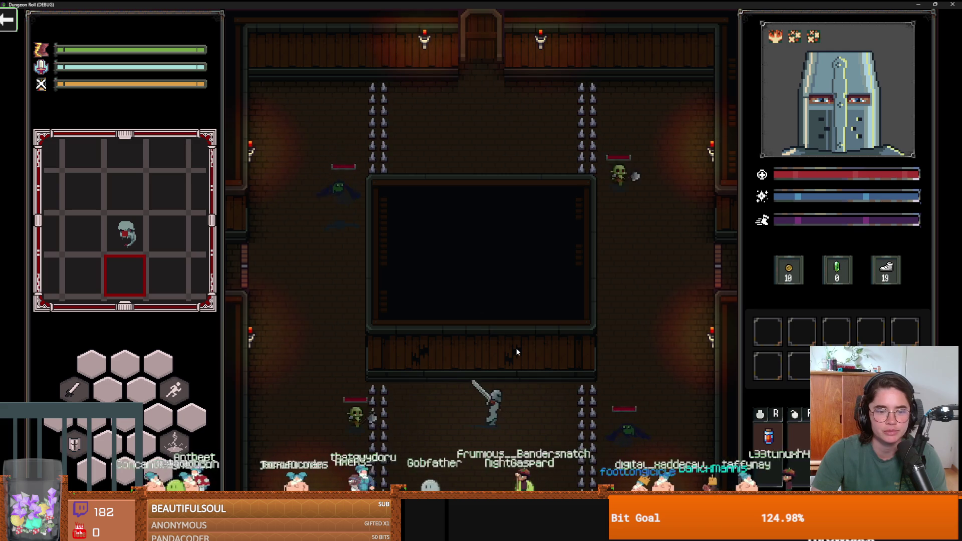
pyautogui.press('w')
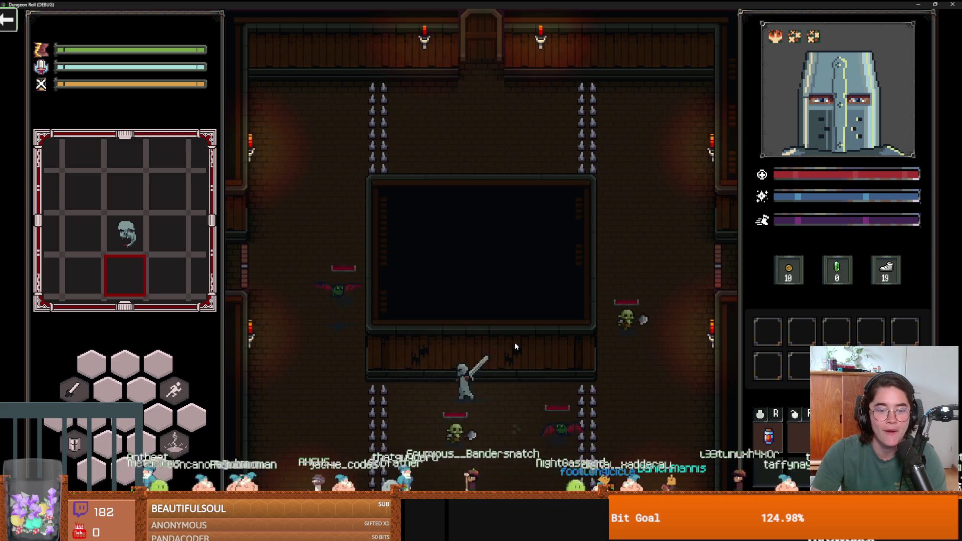
pyautogui.press('a')
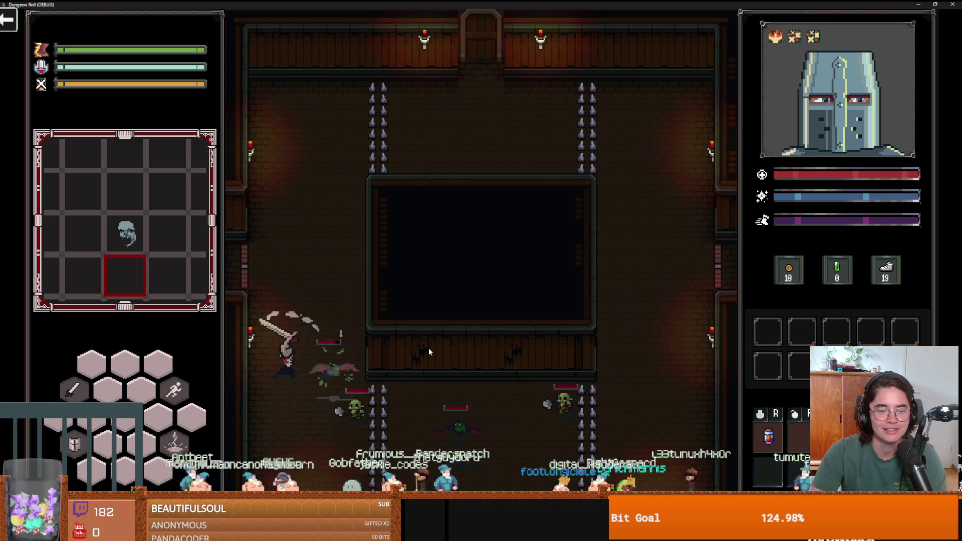
pyautogui.click(408, 368)
pyautogui.press('w')
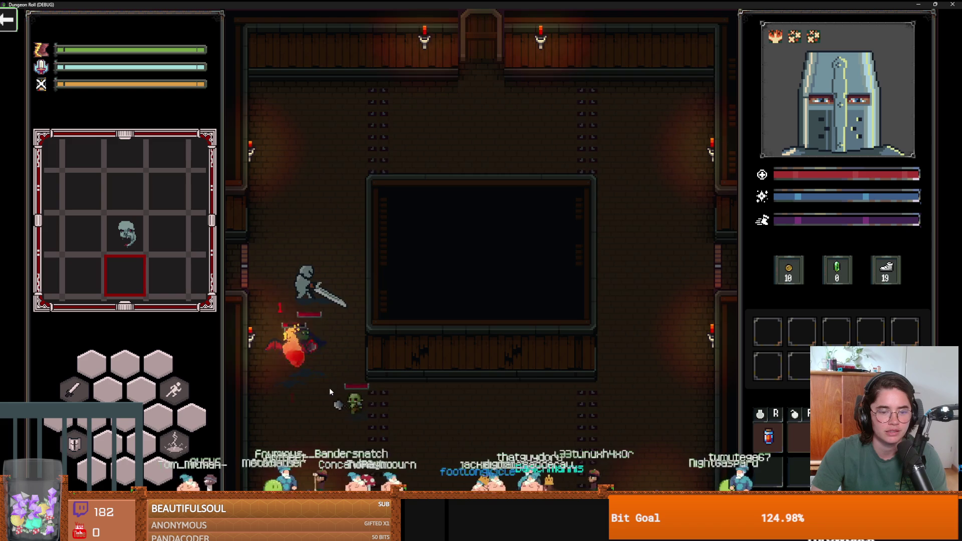
pyautogui.press('w')
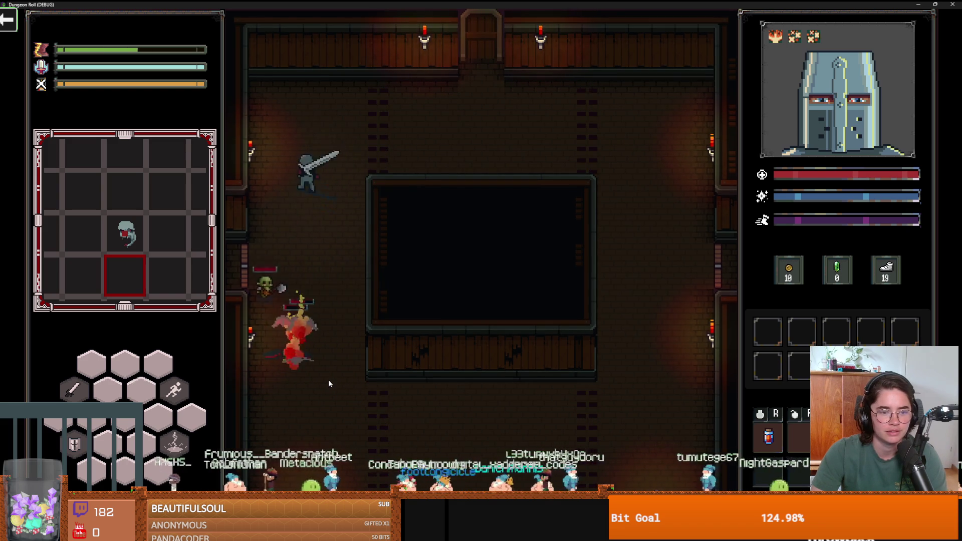
pyautogui.press('s')
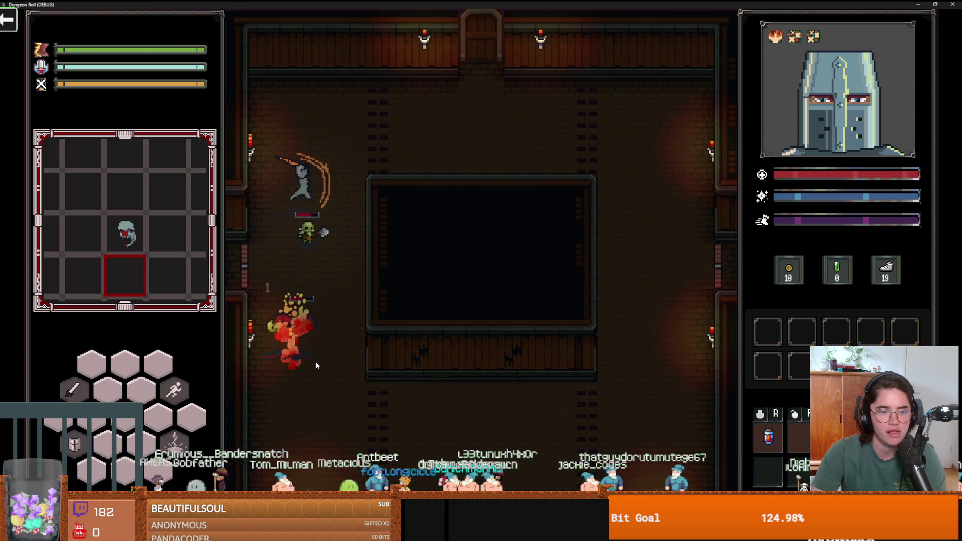
pyautogui.press('w')
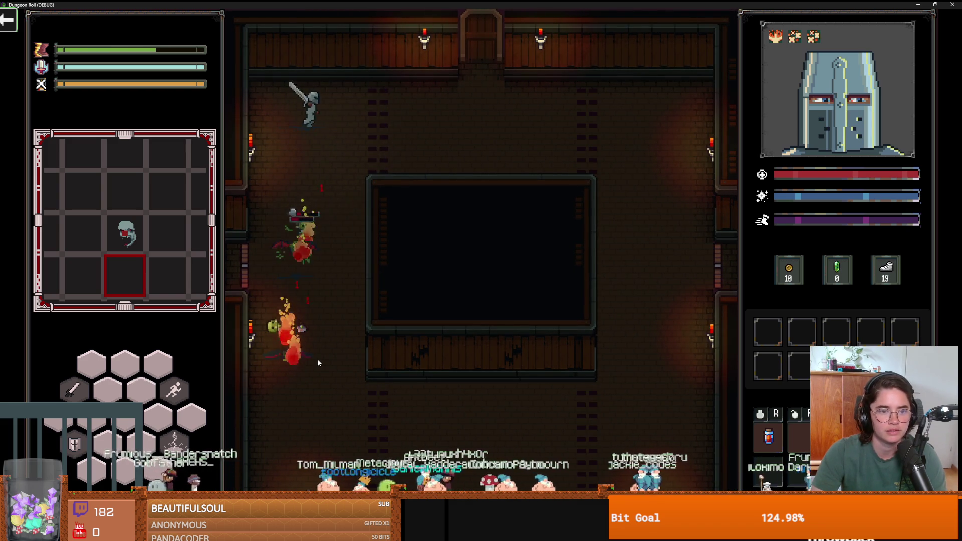
pyautogui.press('s')
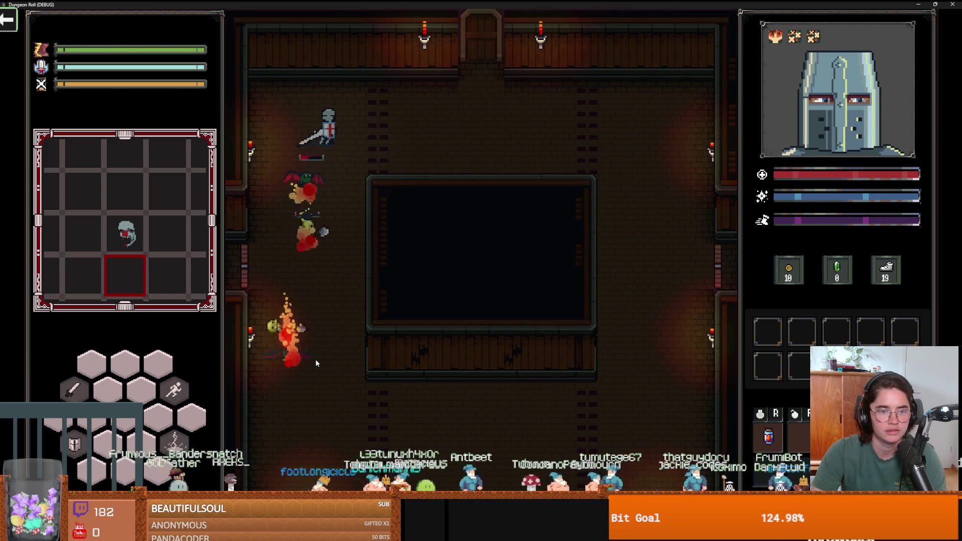
pyautogui.press('s')
# Keep fighting across the room past the spike strips, then close the game window
pyautogui.press('w')
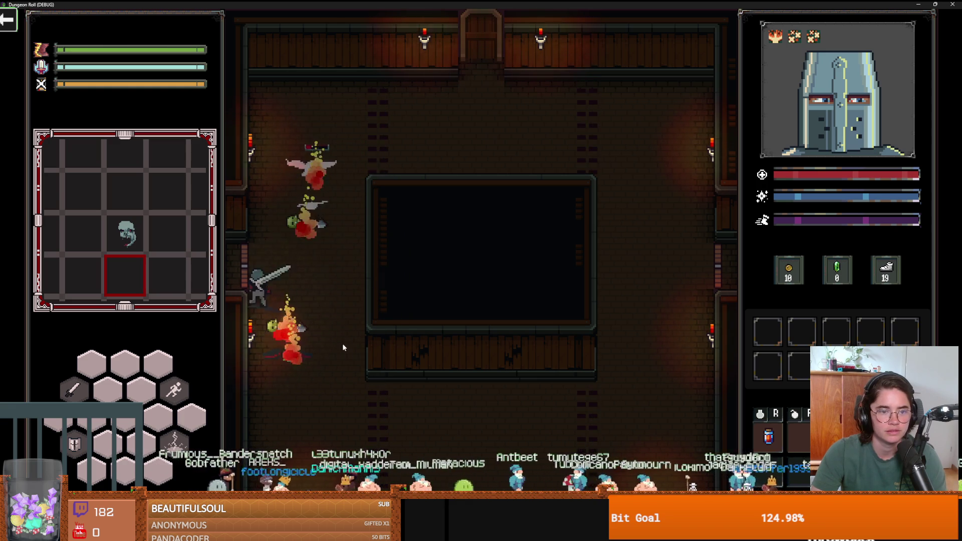
pyautogui.press('s')
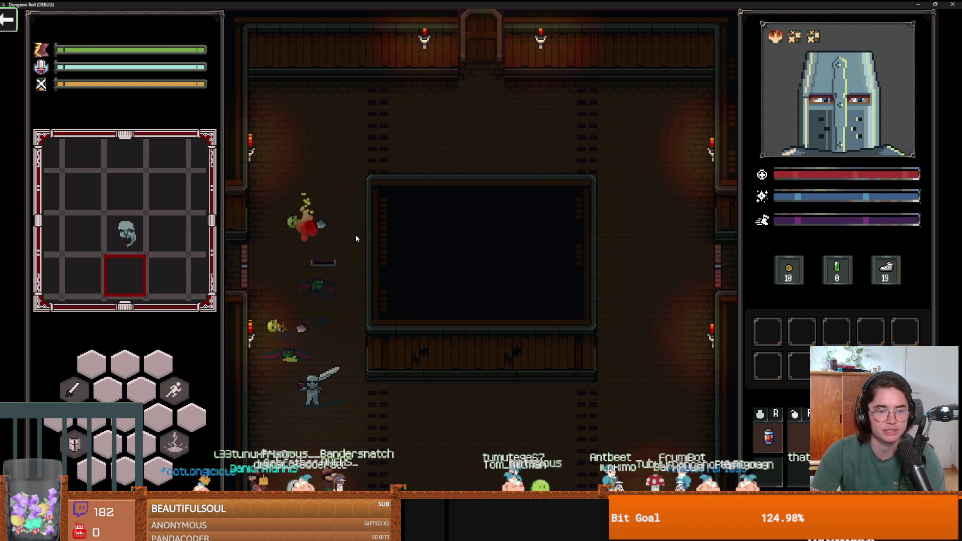
pyautogui.press('s')
pyautogui.press('w')
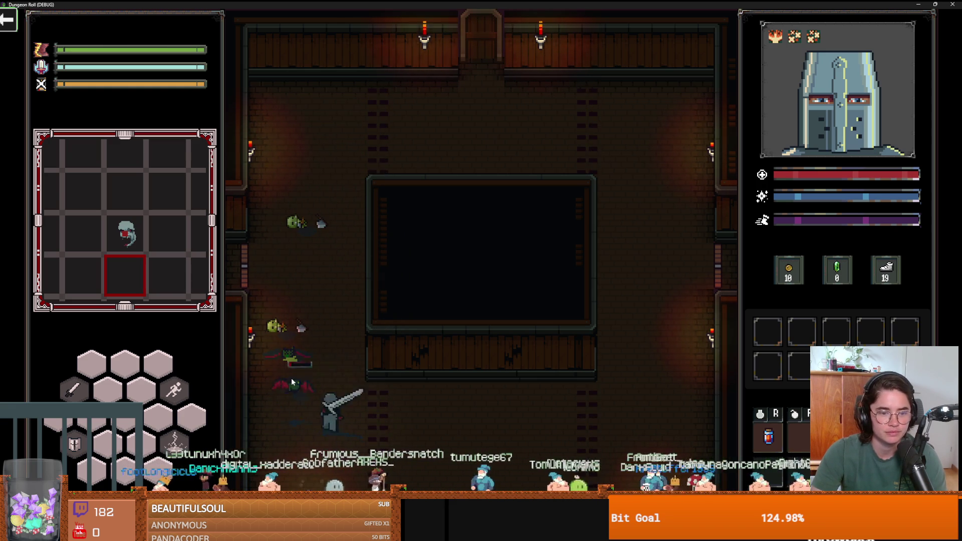
pyautogui.press('w')
pyautogui.press('d')
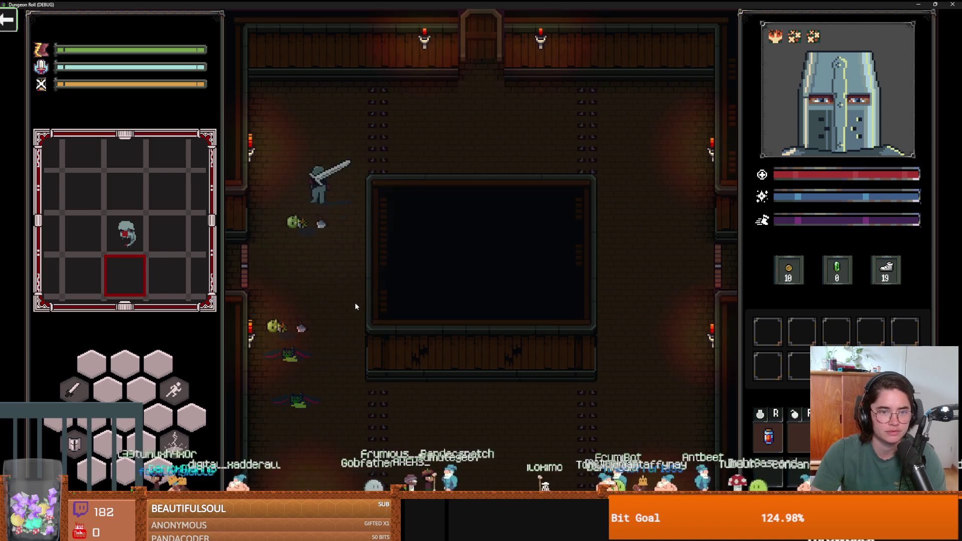
pyautogui.press('a')
pyautogui.press('d')
pyautogui.press('d')
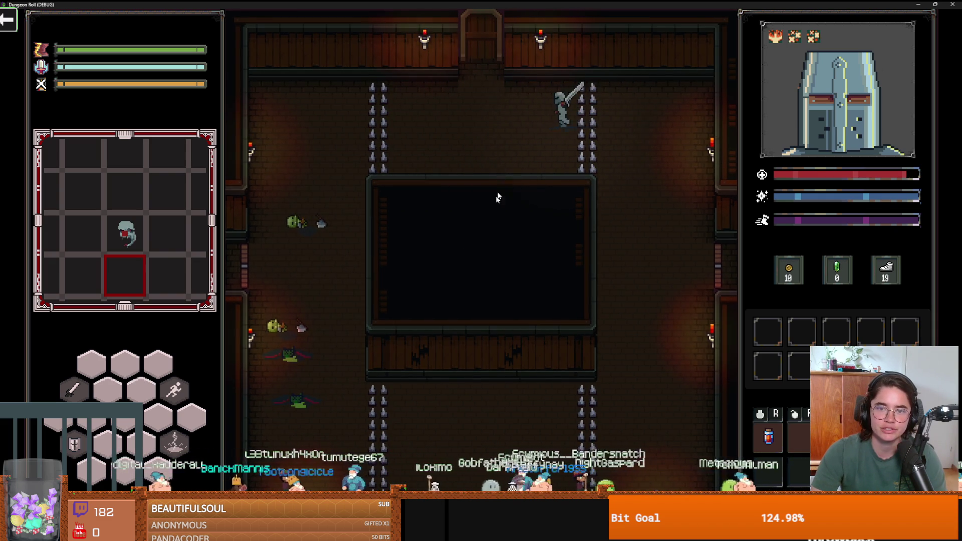
pyautogui.moveTo(562, 4); pyautogui.dragTo(473, 170)
pyautogui.click(686, 168)
# Save the room scene and filter the FileSystem dock by 'crusader' to list crusader files
pyautogui.hotkey('ctrl', 's')
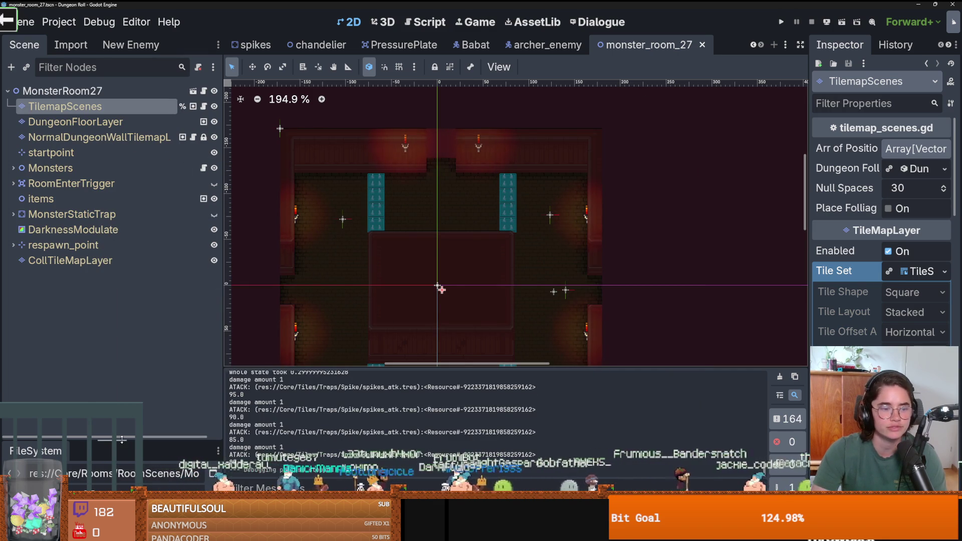
pyautogui.moveTo(122, 440); pyautogui.dragTo(122, 150)
pyautogui.click(95, 207)
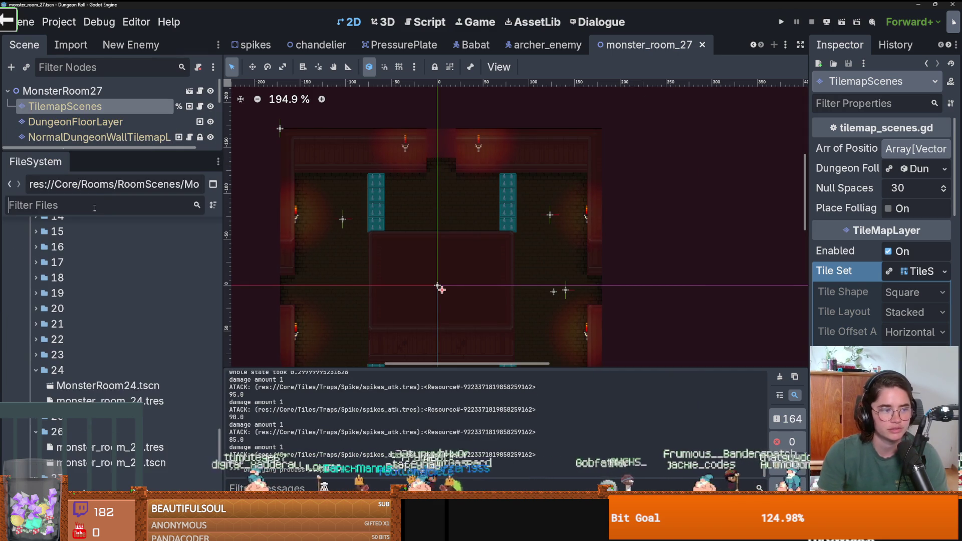
pyautogui.write('crusader')
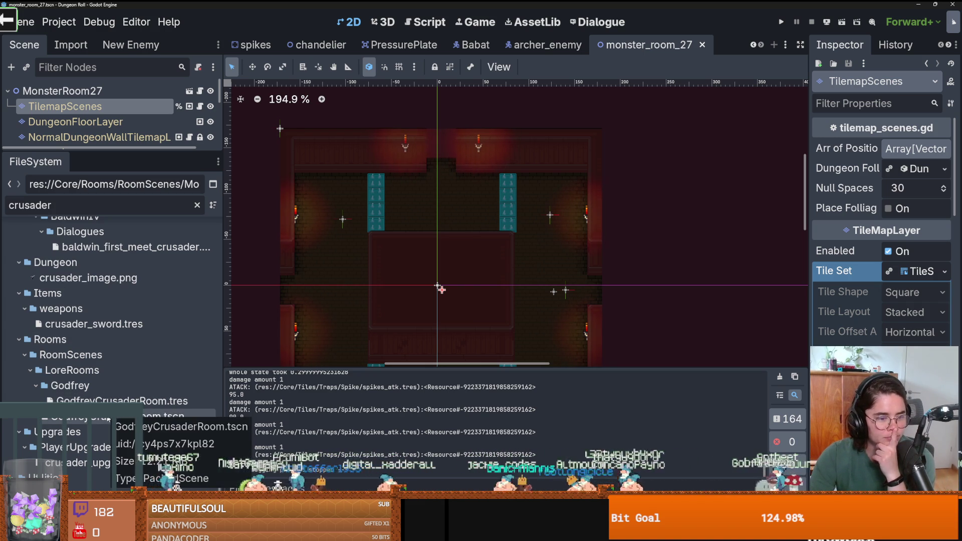
pyautogui.scroll(10, 109, 429)
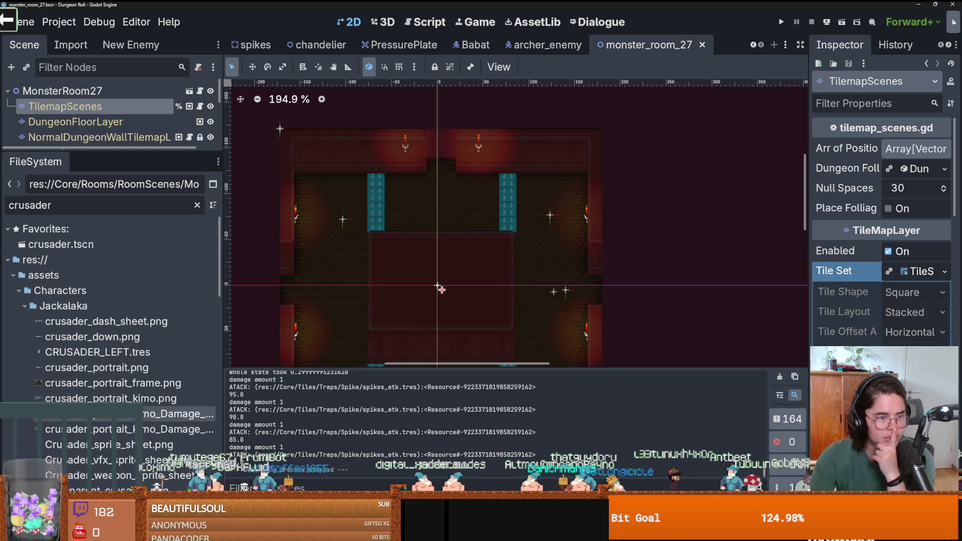
# Open crusader.tscn, select the Crusader root node and collapse the StateMachine branch
pyautogui.doubleClick(61, 244)
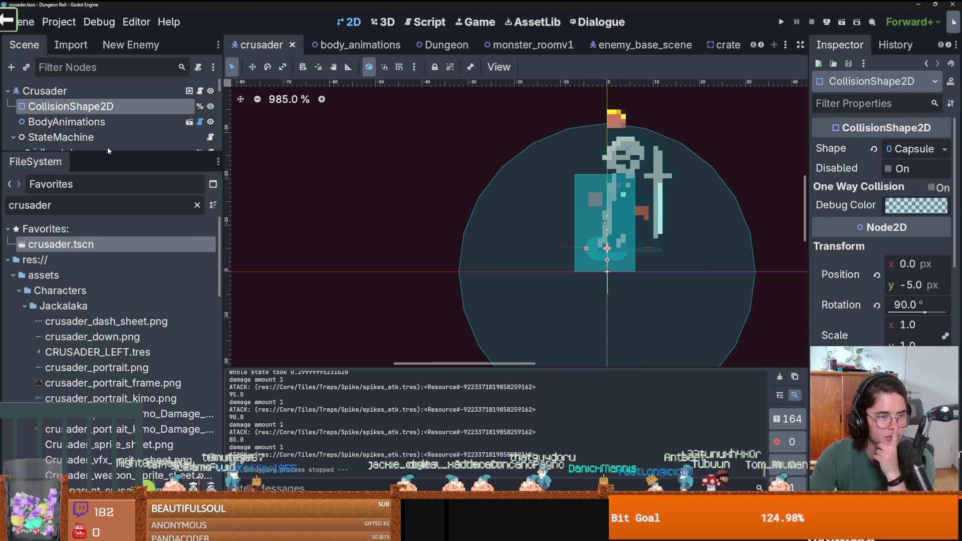
pyautogui.moveTo(109, 151); pyautogui.dragTo(110, 383)
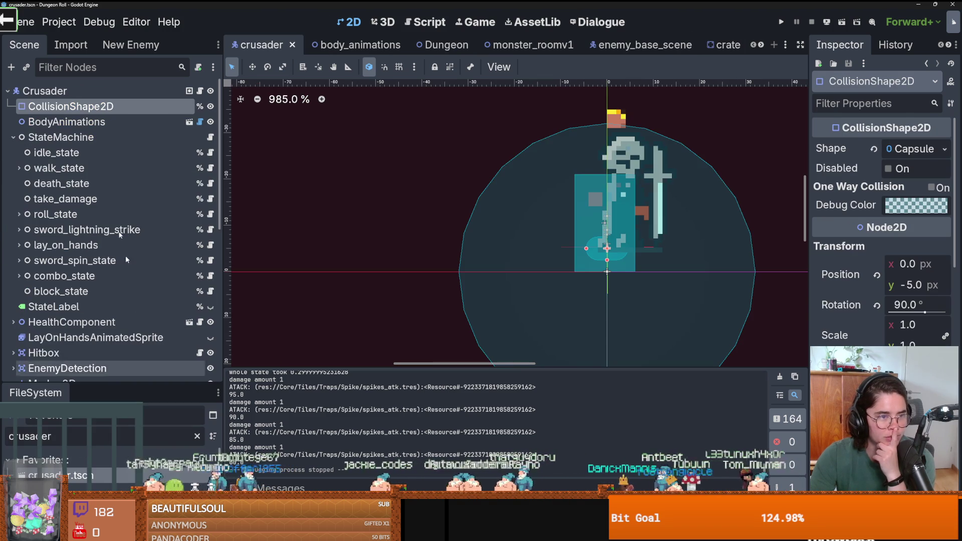
pyautogui.click(63, 91)
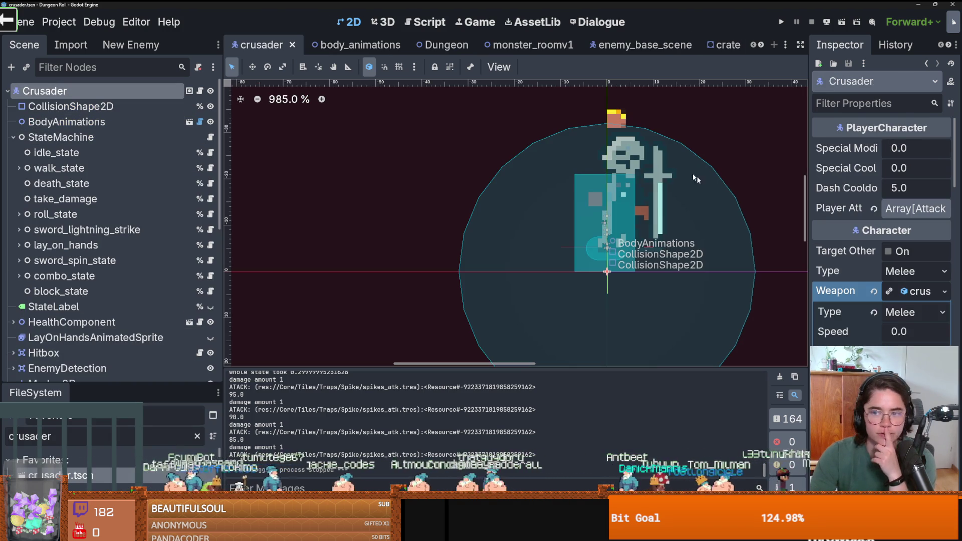
pyautogui.click(13, 137)
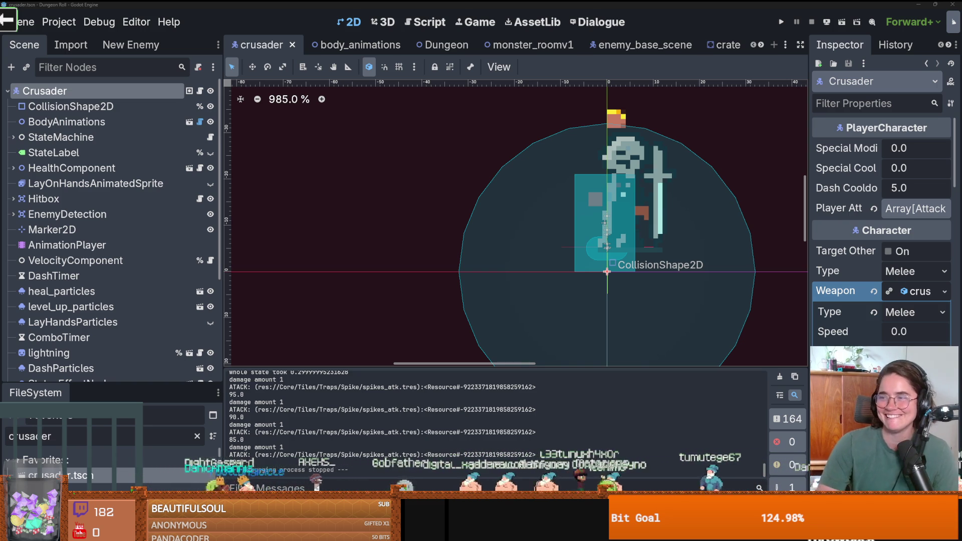
pyautogui.moveTo(558, 234); pyautogui.dragTo(442, 188)
# Save crusader.tscn with its 5.0 dash cooldown, Melee type and crusader weapon
pyautogui.hotkey('ctrl', 's')
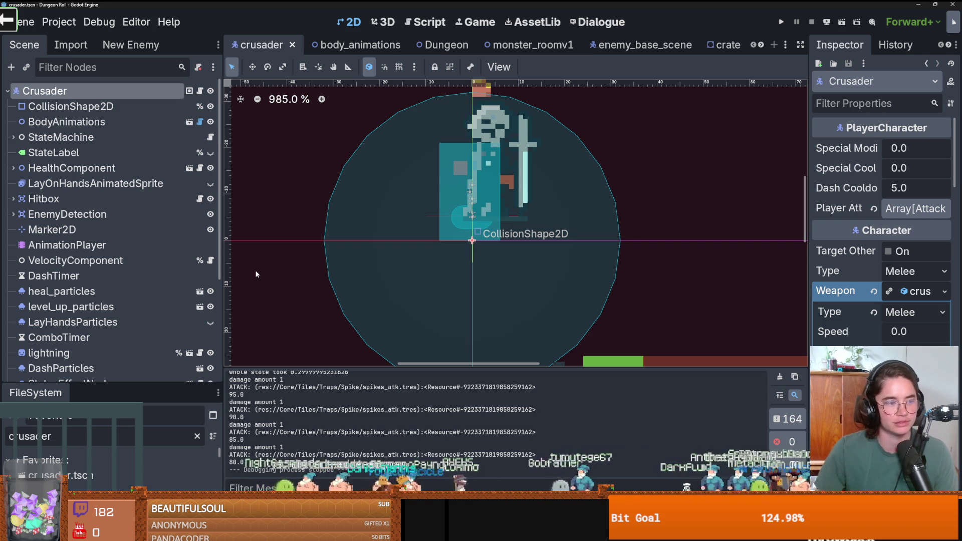
pyautogui.scroll(1, 472, 217)
pyautogui.hotkey('ctrl', 's')
pyautogui.scroll(-1, 431, 204)
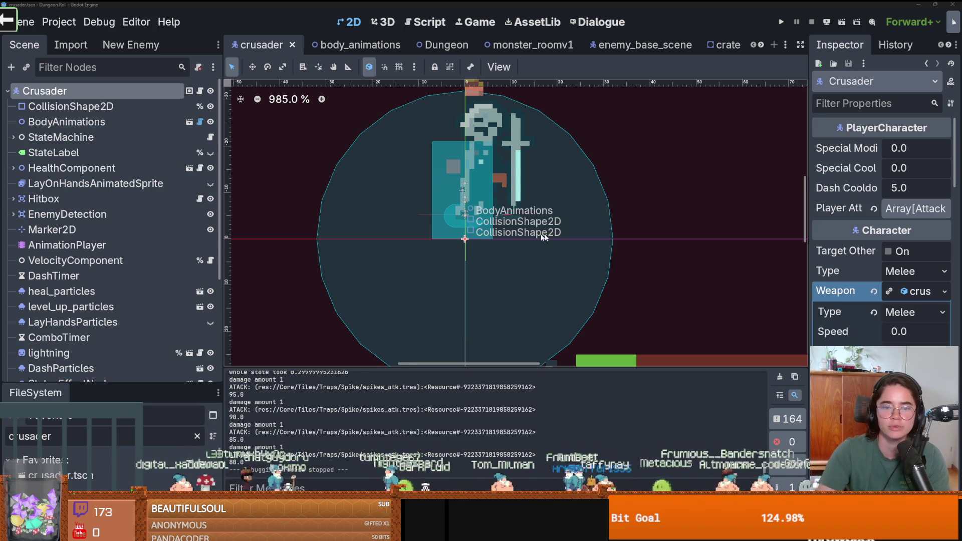
# Save the crusader scene several times while adjusting the canvas and scene dock
pyautogui.moveTo(517, 227); pyautogui.dragTo(414, 248)
pyautogui.hotkey('ctrl', 's')
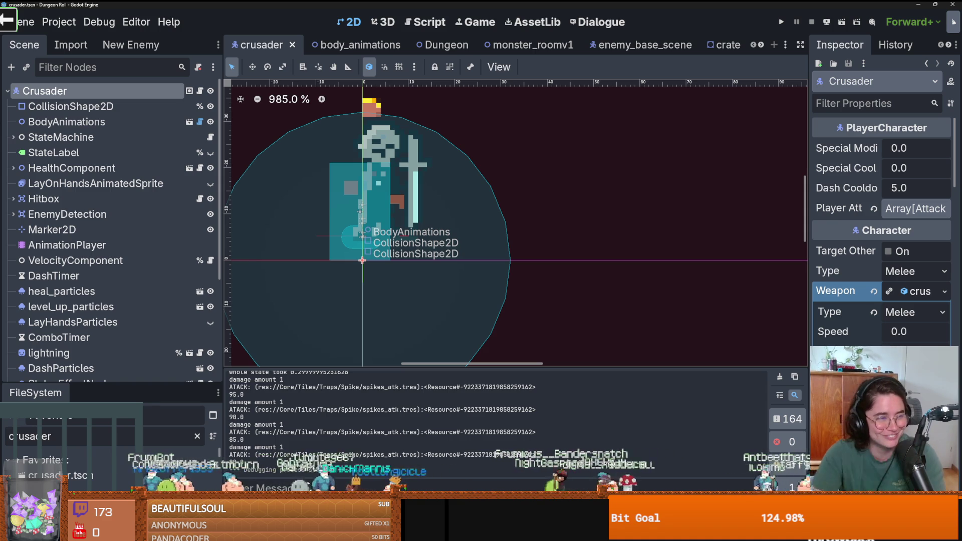
pyautogui.hotkey('ctrl', 's')
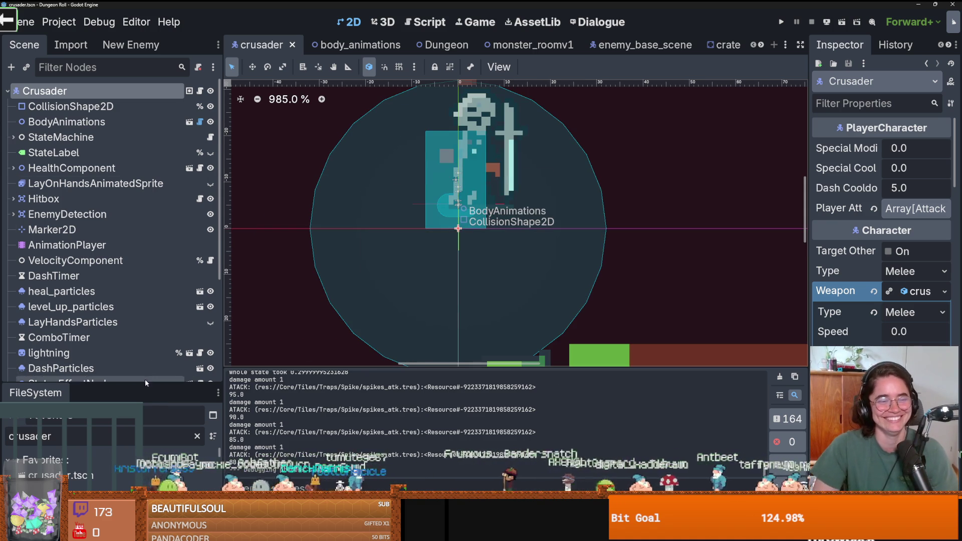
pyautogui.moveTo(110, 385); pyautogui.dragTo(110, 444)
pyautogui.scroll(-3, 123, 378)
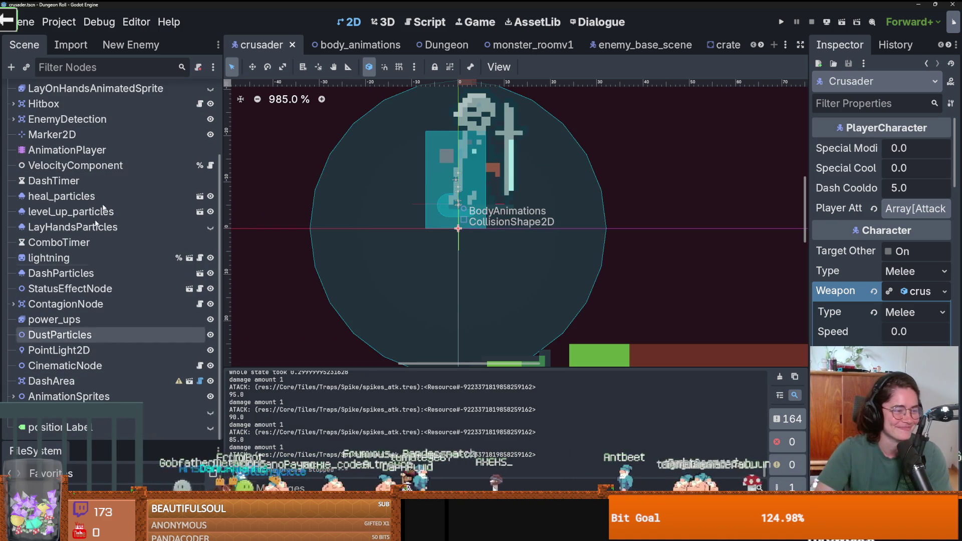
pyautogui.scroll(3, 152, 255)
pyautogui.scroll(-3, 152, 256)
pyautogui.scroll(3, 152, 255)
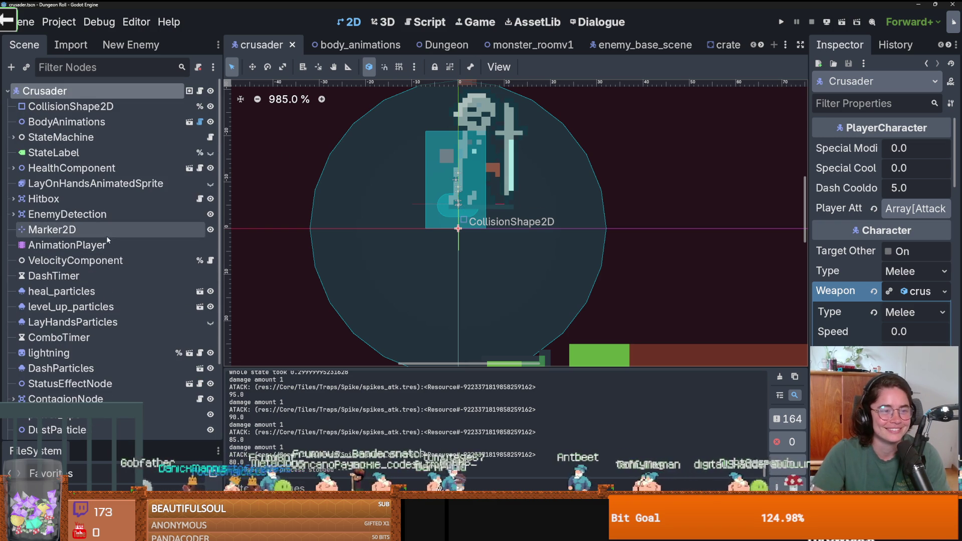
pyautogui.hotkey('ctrl', 's')
# Bring up the context menu on the Babat scene tab
pyautogui.scroll(-8, 760, 46)
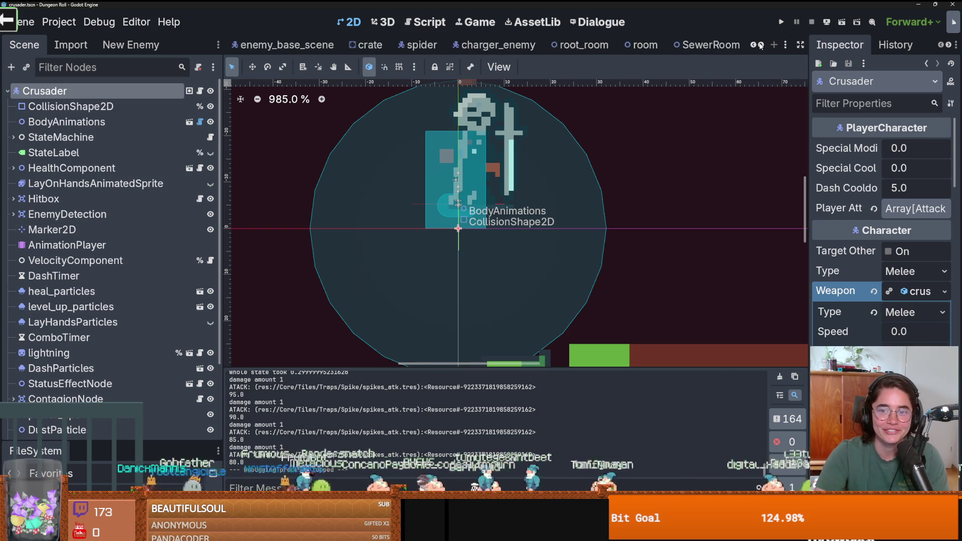
pyautogui.scroll(-3, 760, 46)
pyautogui.rightClick(468, 45)
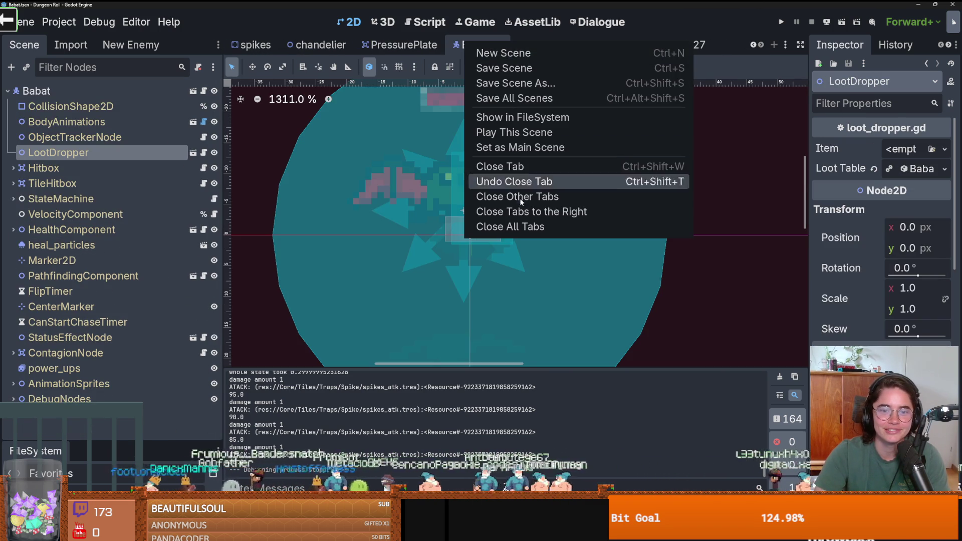
# Choose Close All Tabs, leaving only an empty untitled scene
pyautogui.click(519, 230)
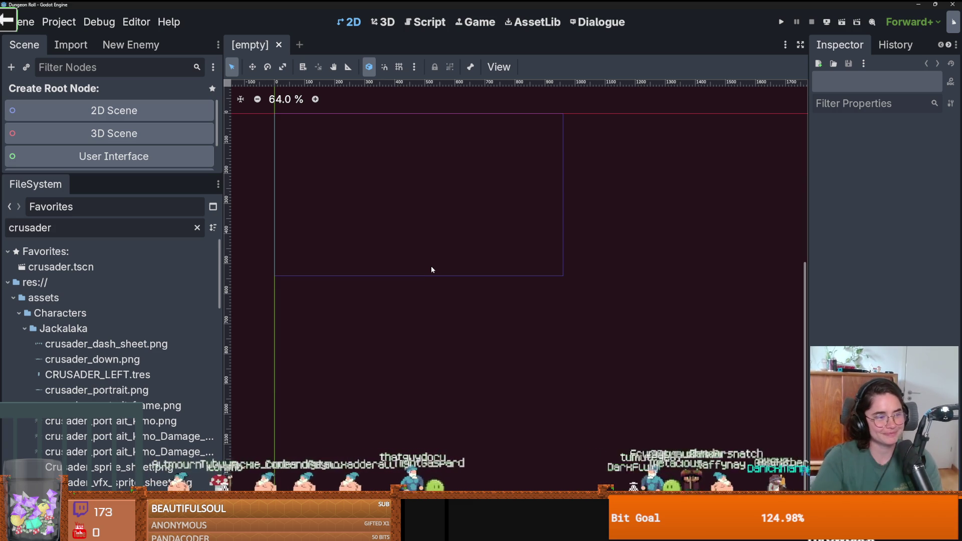
# Resize the scene and file docks, then launch the Dungeon Roll project
pyautogui.scroll(-1, 342, 203)
pyautogui.moveTo(342, 203)
pyautogui.mouseDown()
pyautogui.moveTo(453, 247)
pyautogui.moveTo(536, 315)
pyautogui.mouseUp()
pyautogui.scroll(-2, 456, 244)
pyautogui.scroll(2, 409, 241)
pyautogui.moveTo(166, 174)
pyautogui.mouseDown()
pyautogui.moveTo(152, 272)
pyautogui.moveTo(171, 311)
pyautogui.mouseUp()
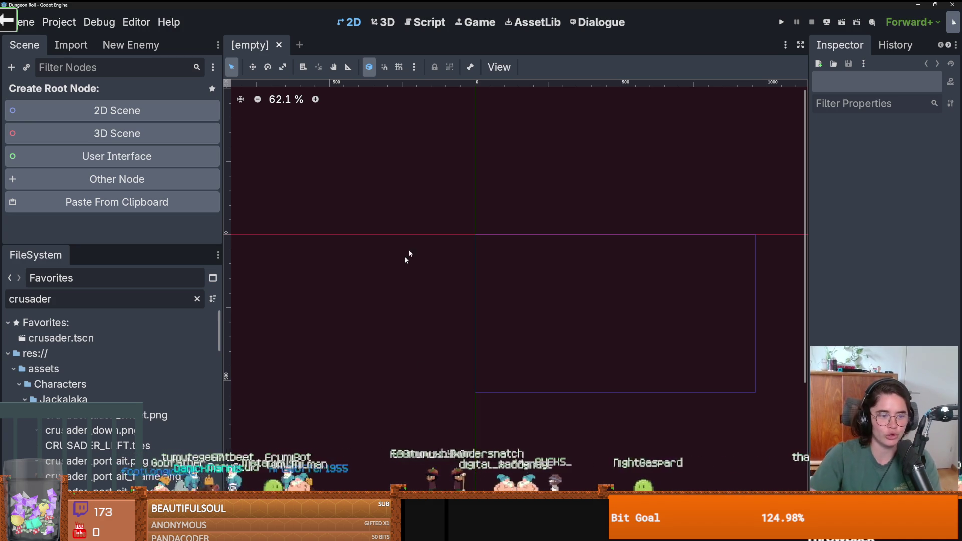
pyautogui.moveTo(84, 244); pyautogui.dragTo(93, 189)
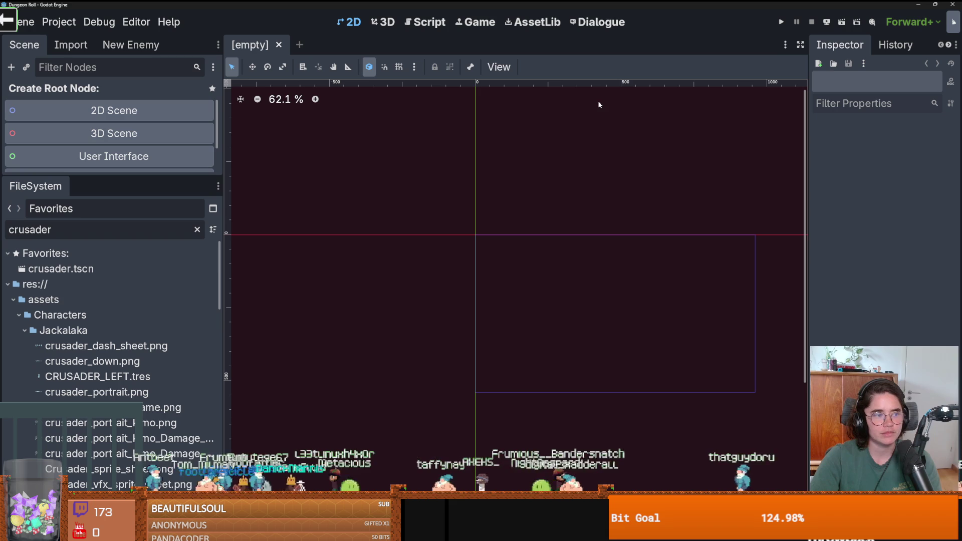
pyautogui.click(781, 23)
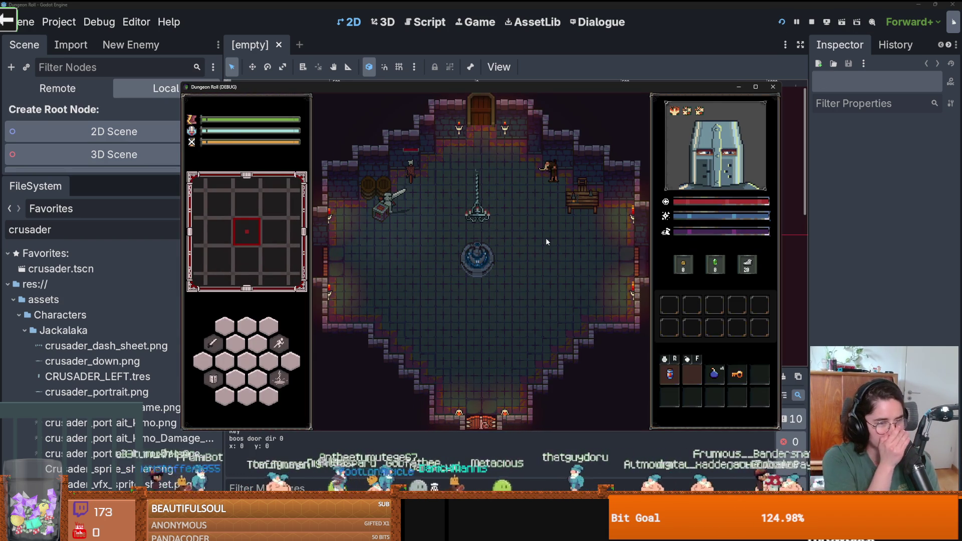
# Walk the knight to the top door and choose the skull room as the next room
pyautogui.press('d')
pyautogui.press('w')
pyautogui.press('w')
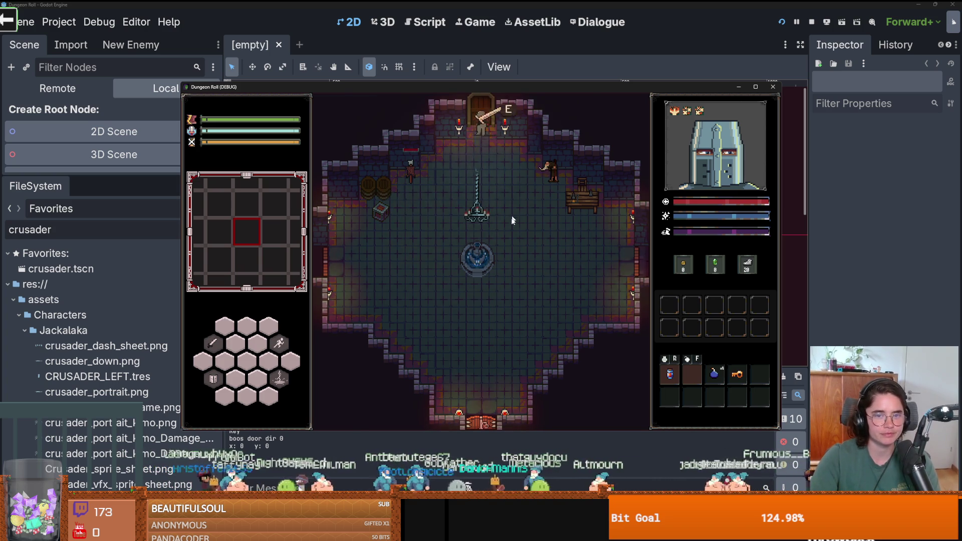
pyautogui.scroll(-3, 574, 384)
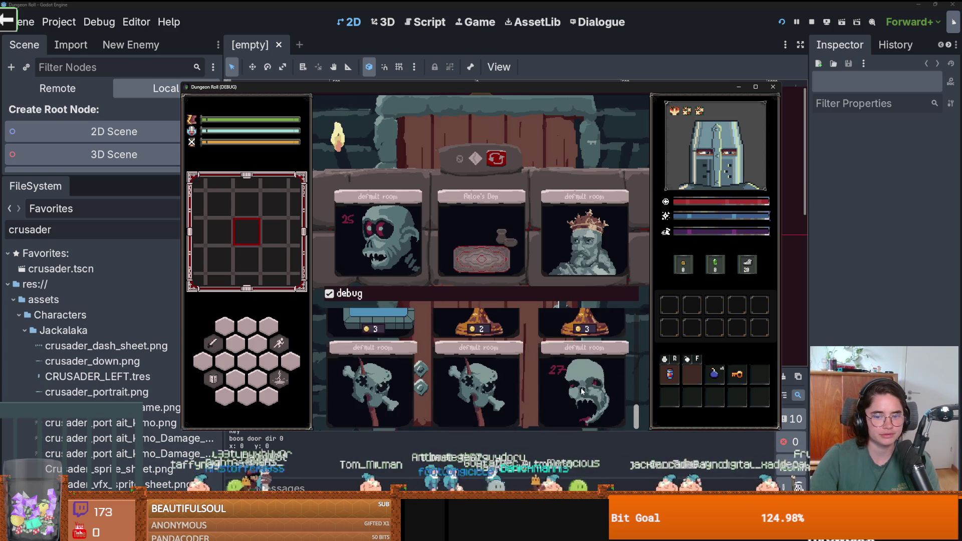
pyautogui.click(582, 394)
# Enter the spiked room and attack the goblins with a combo
pyautogui.press('a')
pyautogui.press('w')
pyautogui.press('s')
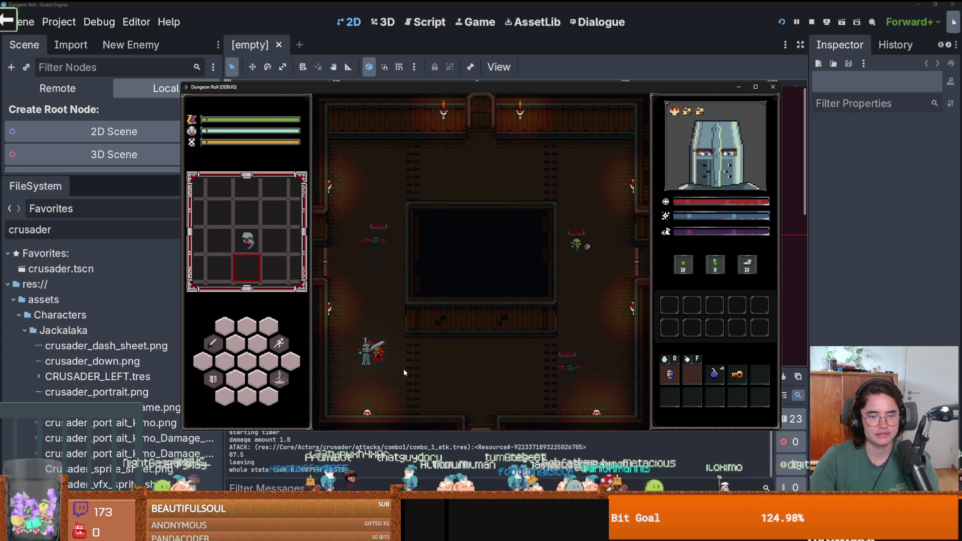
pyautogui.press('a')
pyautogui.press('w')
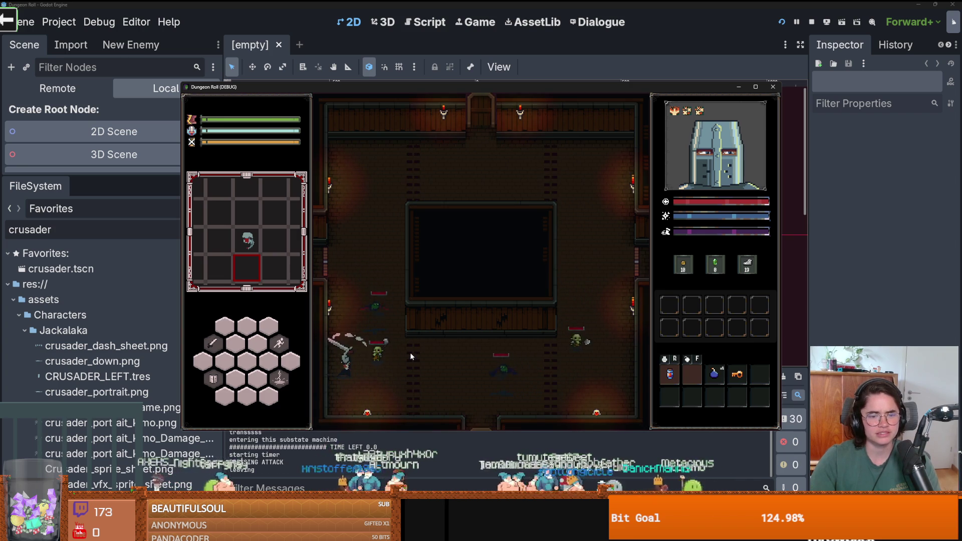
pyautogui.press('w')
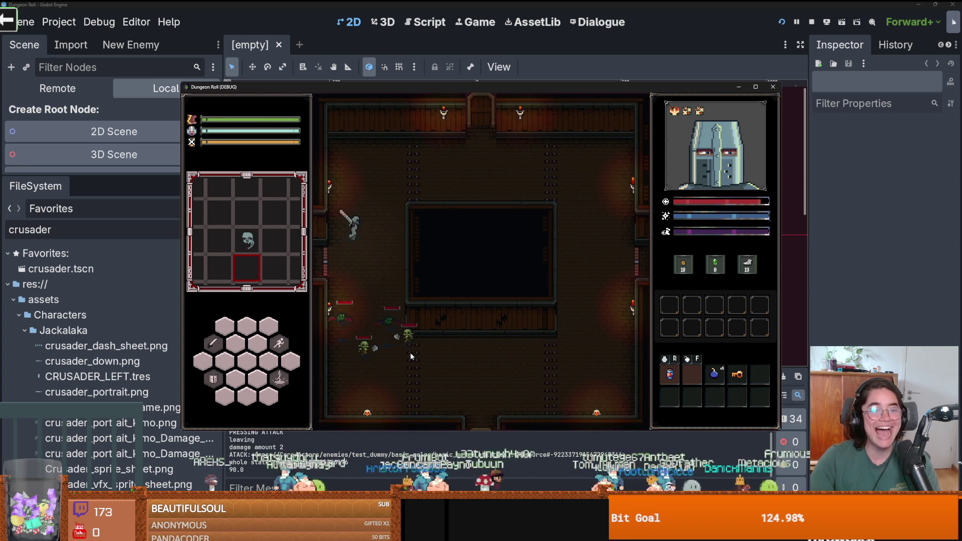
pyautogui.click(407, 384)
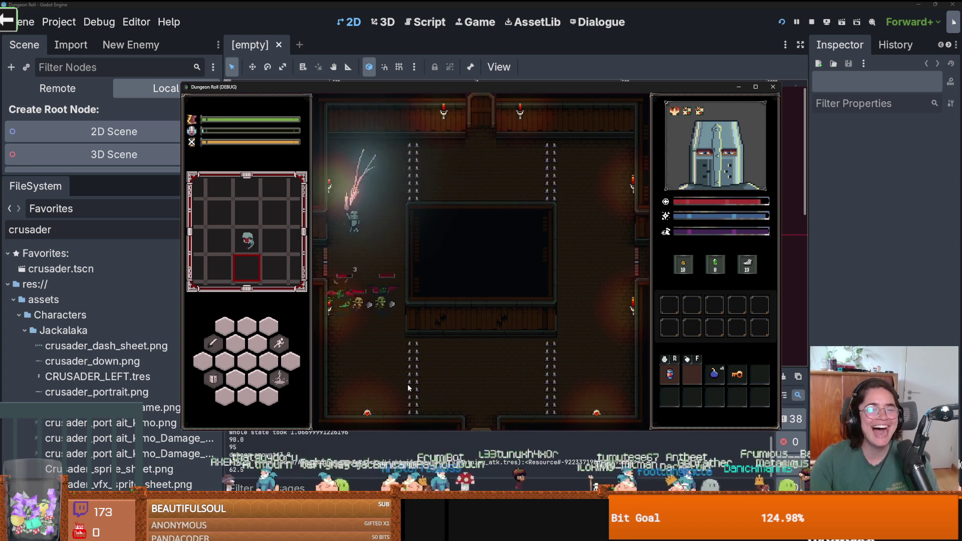
pyautogui.click(366, 355)
# Keep fighting the goblins, then stop the game with F8
pyautogui.press('s')
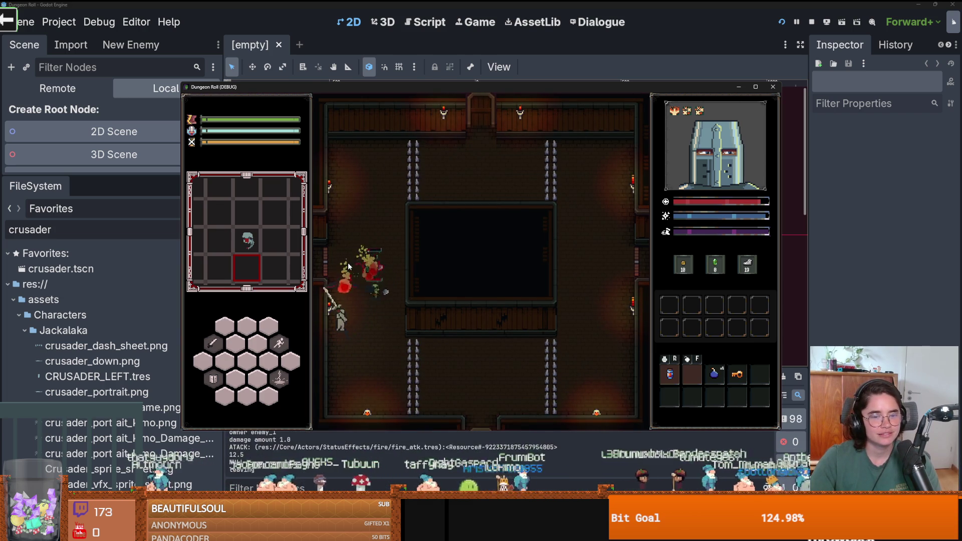
pyautogui.click(398, 333)
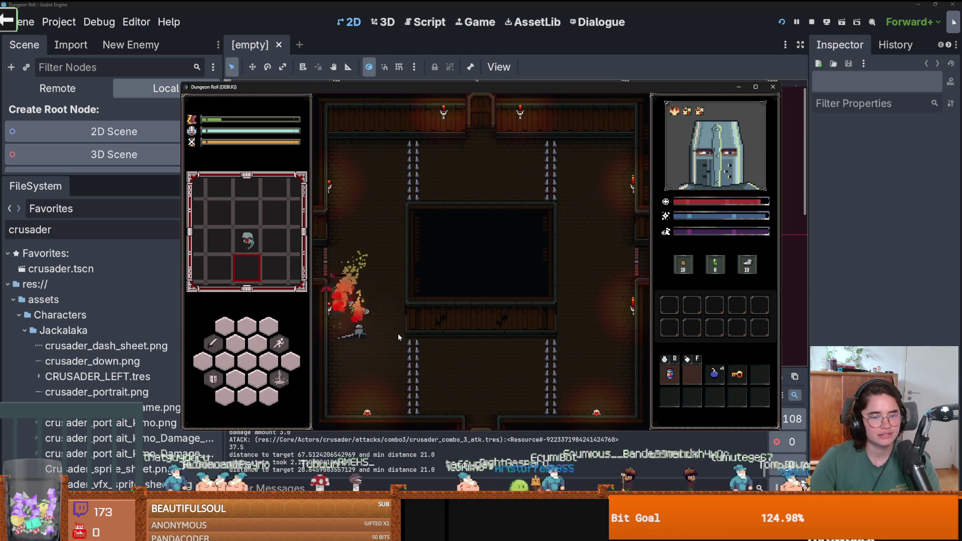
pyautogui.click(366, 294)
pyautogui.press('w')
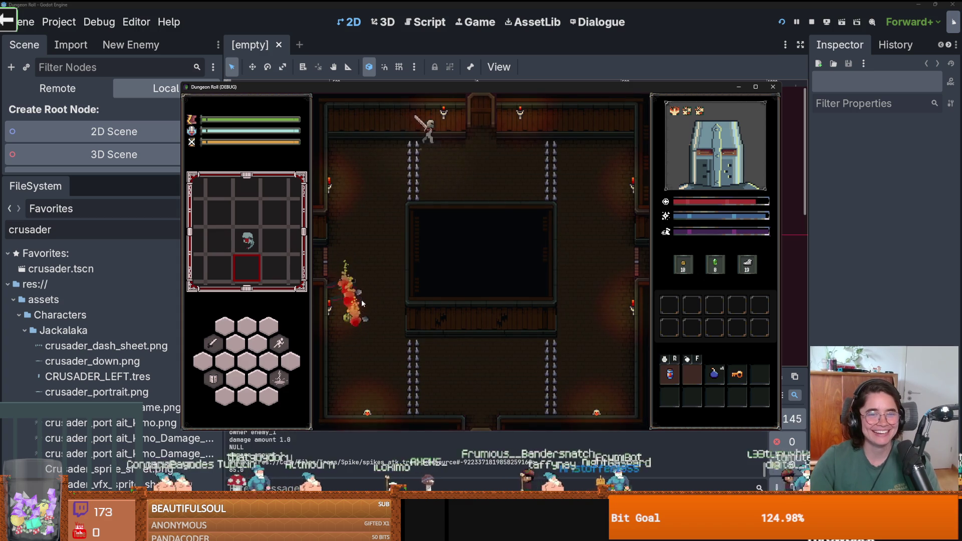
pyautogui.press('F8')
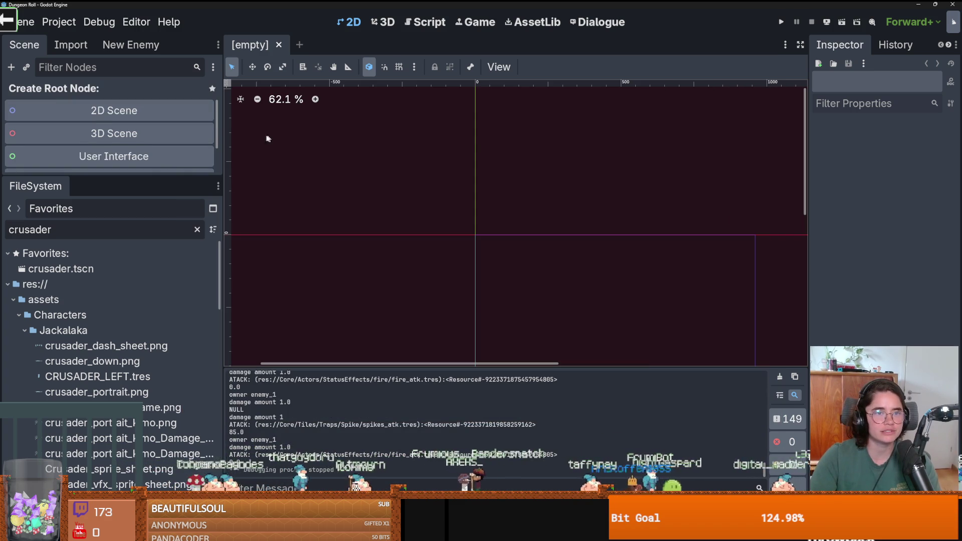
# Open the crusader scene from favorites and enlarge the scene tree
pyautogui.doubleClick(76, 269)
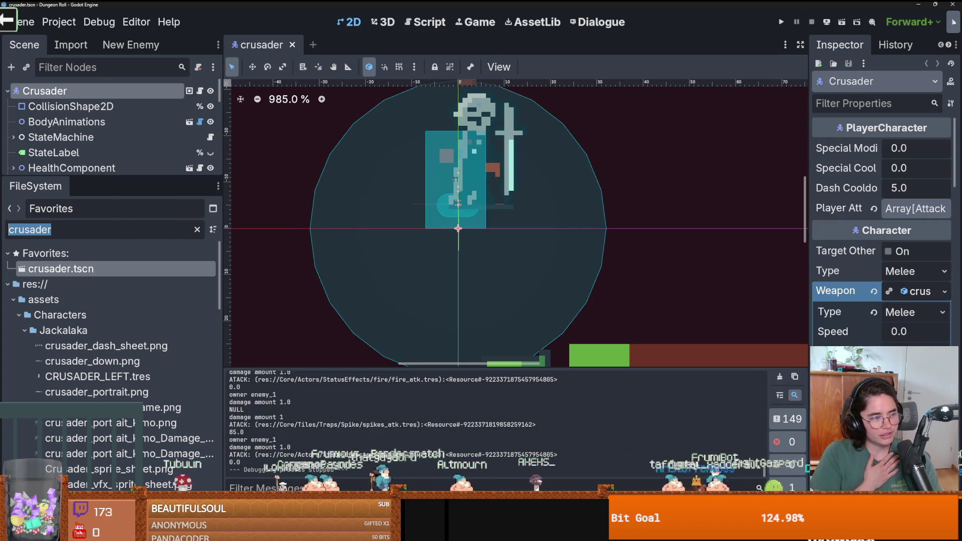
pyautogui.press('BackSpace')
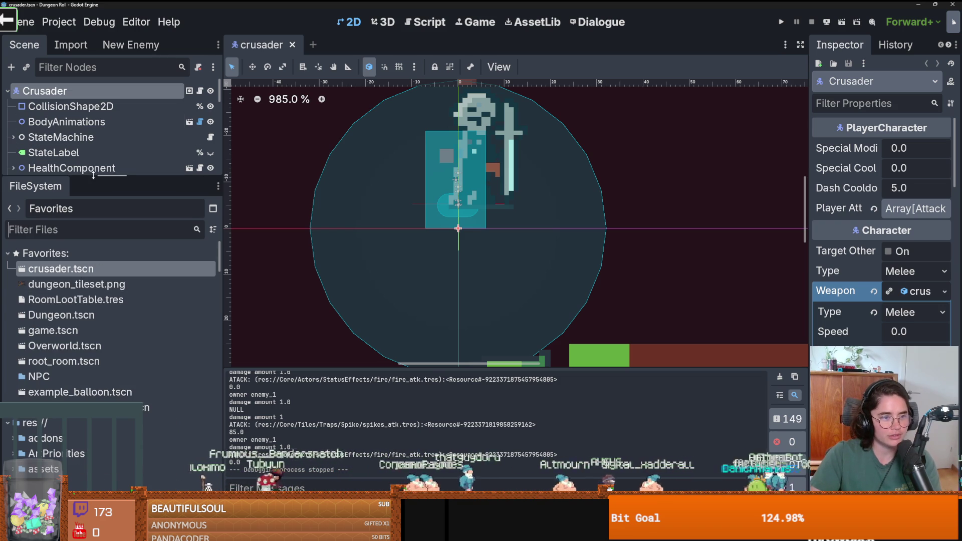
pyautogui.moveTo(94, 175); pyautogui.dragTo(93, 326)
# Set the HealthComponent's Max Health to 10 and run the game
pyautogui.click(10, 169)
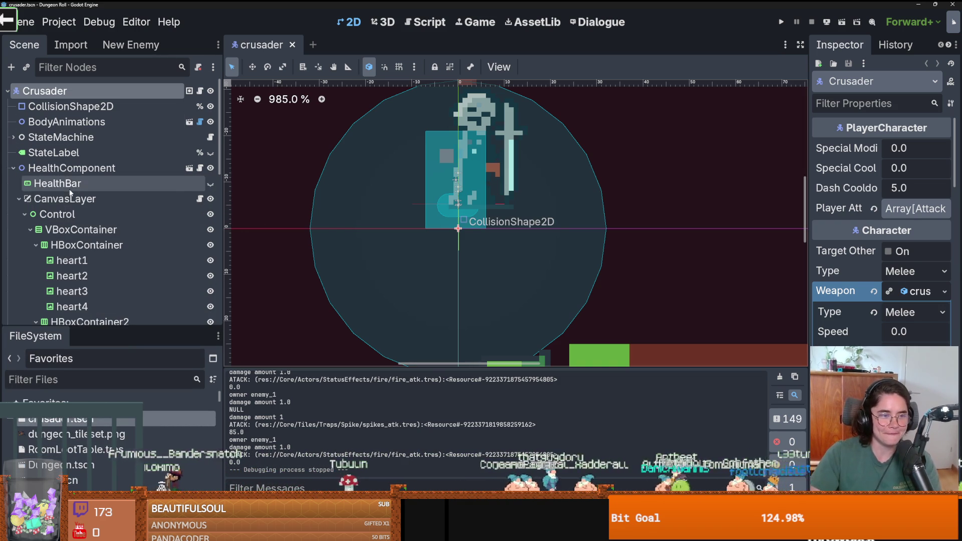
pyautogui.click(71, 168)
pyautogui.moveTo(810, 203); pyautogui.dragTo(646, 204)
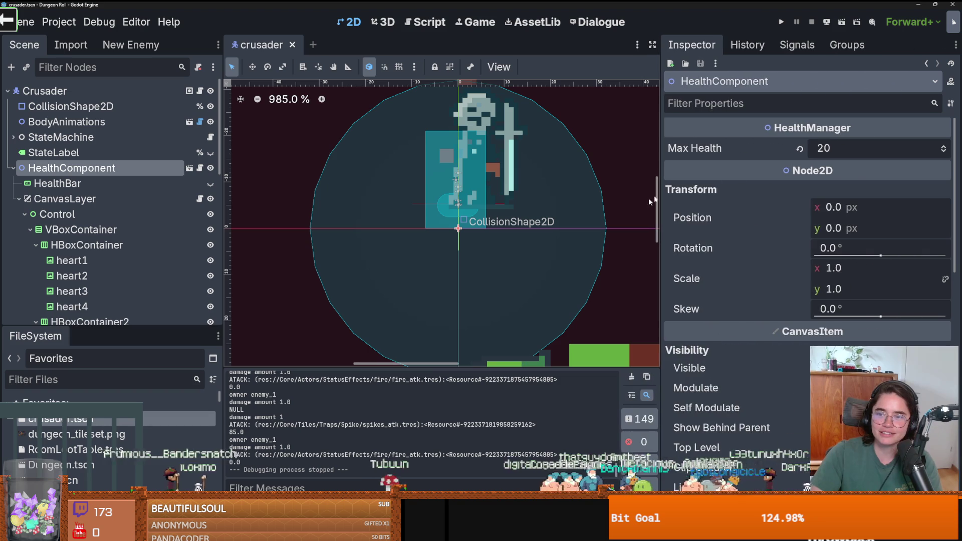
pyautogui.click(796, 149)
pyautogui.click(782, 22)
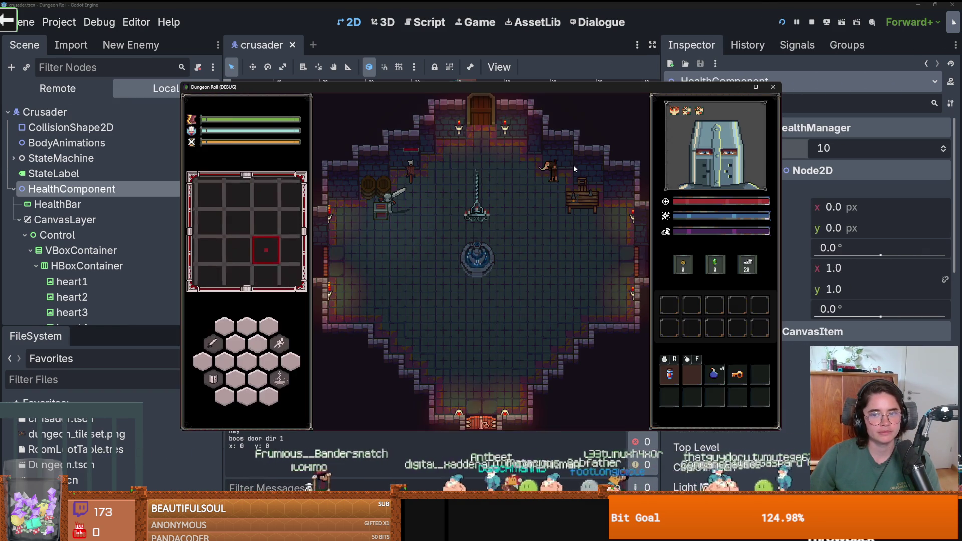
# Walk the knight through the top door, enable debug room choices, and pick a room
pyautogui.press('d')
pyautogui.press('w')
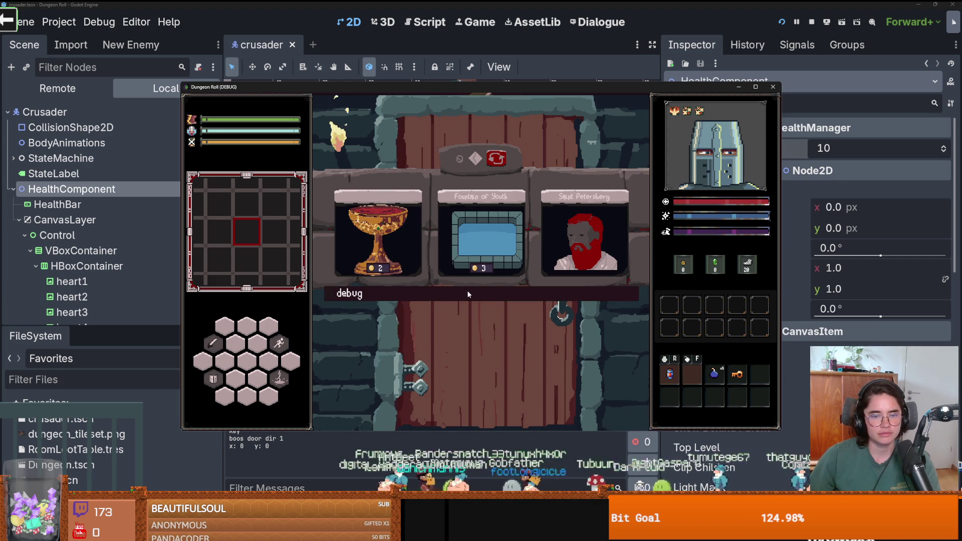
pyautogui.click(469, 295)
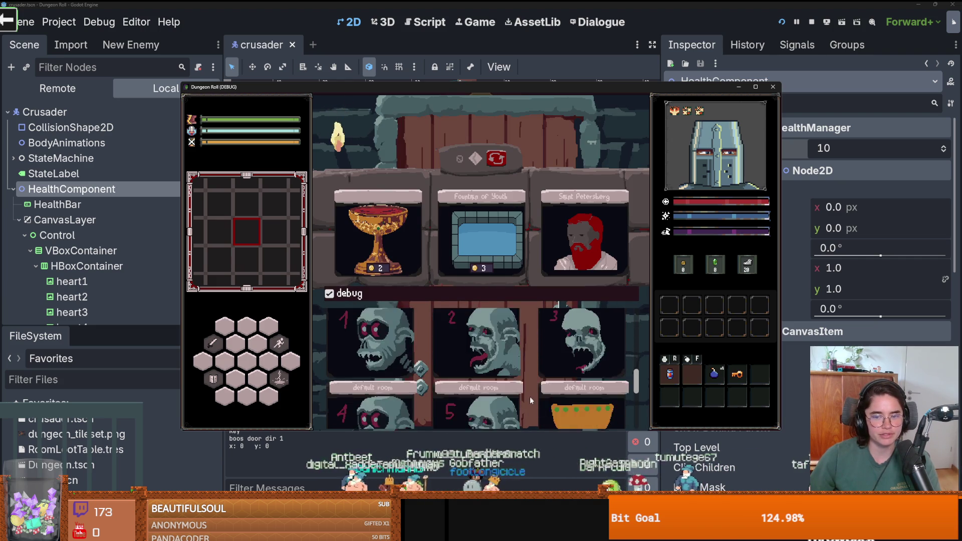
pyautogui.click(560, 404)
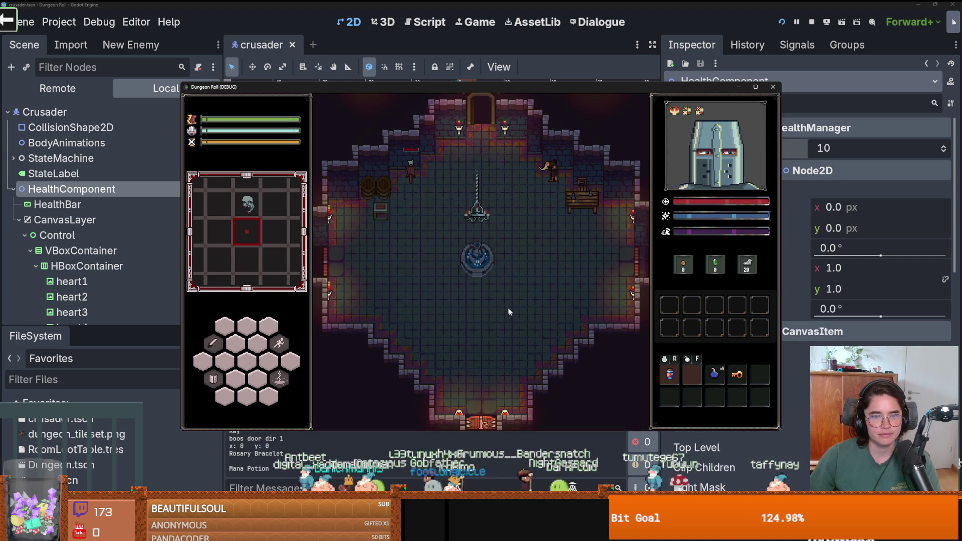
# Move the knight around the pit toward the goblins, then stop the game with F8
pyautogui.press('w')
pyautogui.press('a')
pyautogui.press('a')
pyautogui.press('w')
pyautogui.press('w')
pyautogui.press('d')
pyautogui.press('a')
pyautogui.press('s')
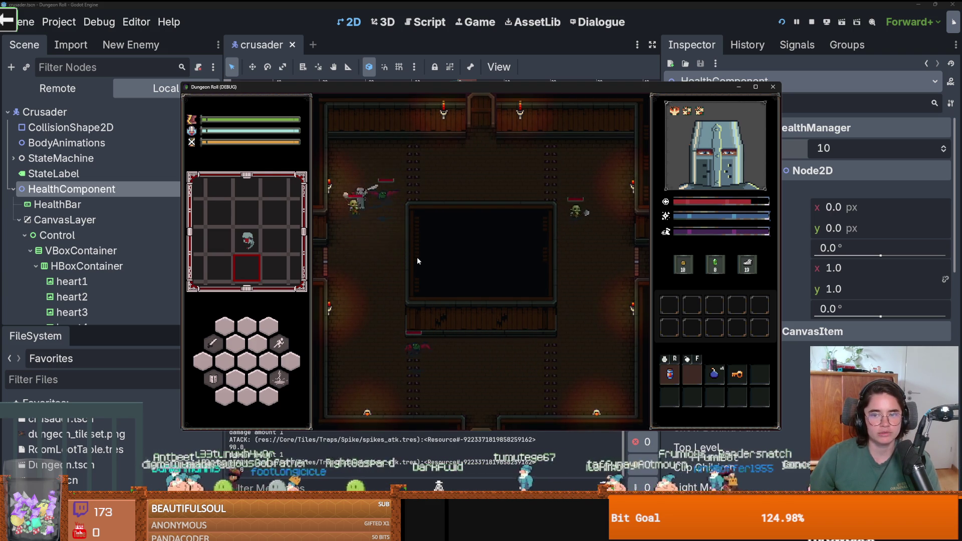
pyautogui.press('s')
pyautogui.press('F8')
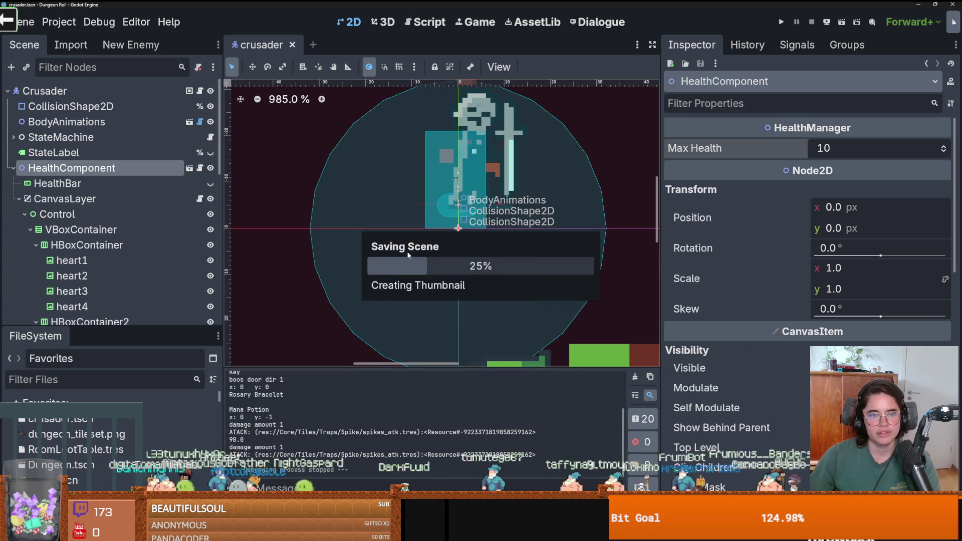
# Set the crusader's Max Health to 5 and run the game with F5
pyautogui.click(838, 150)
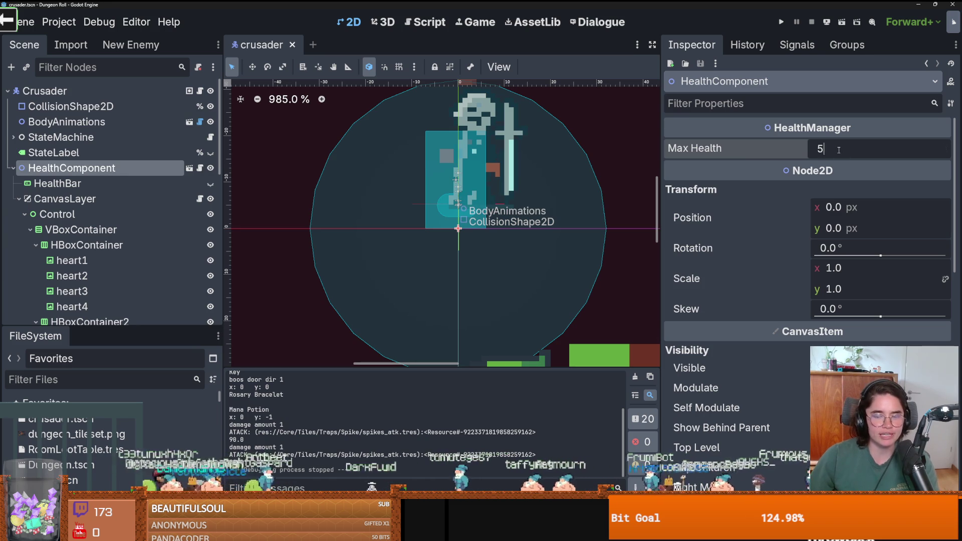
pyautogui.write('5')
pyautogui.press('F5')
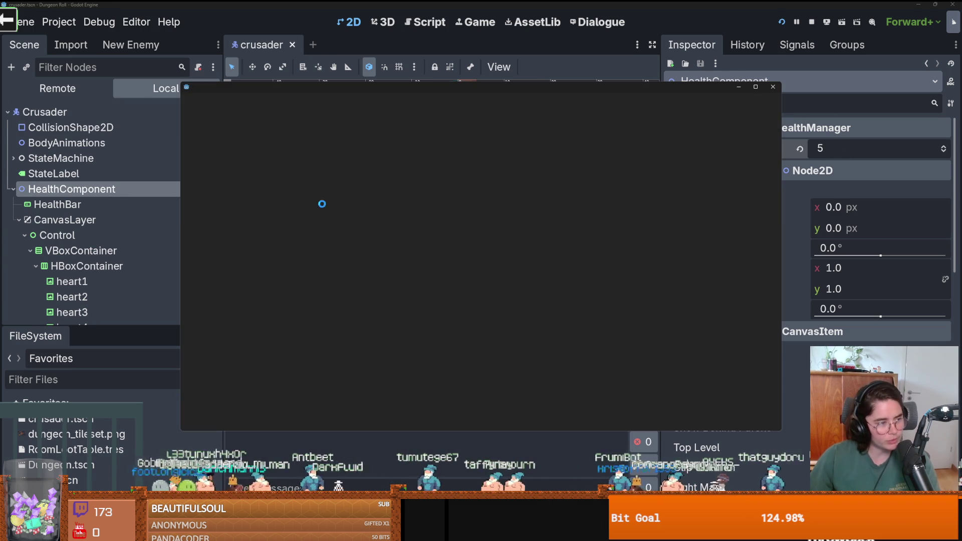
# Maximize the game window, enter the goblin room, and slash at the goblins
pyautogui.click(757, 87)
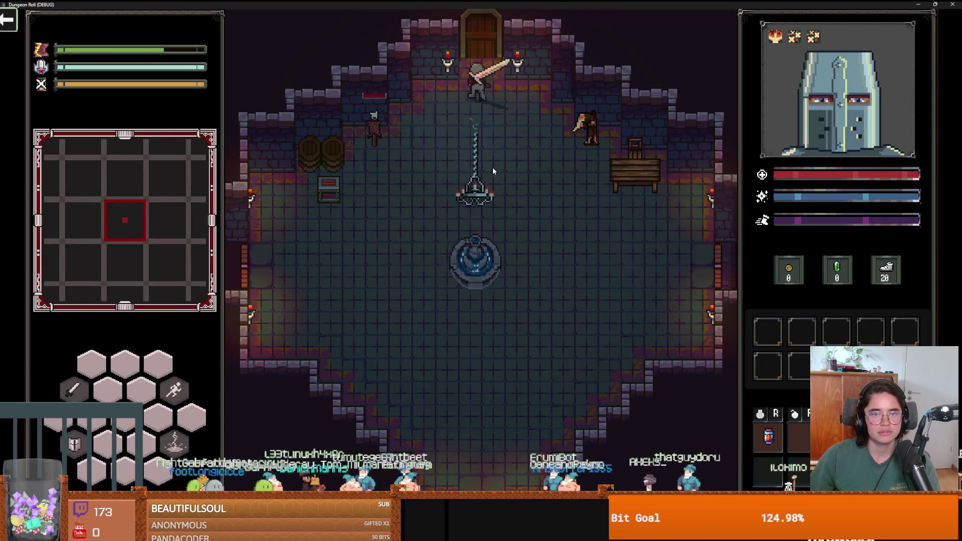
pyautogui.press('w')
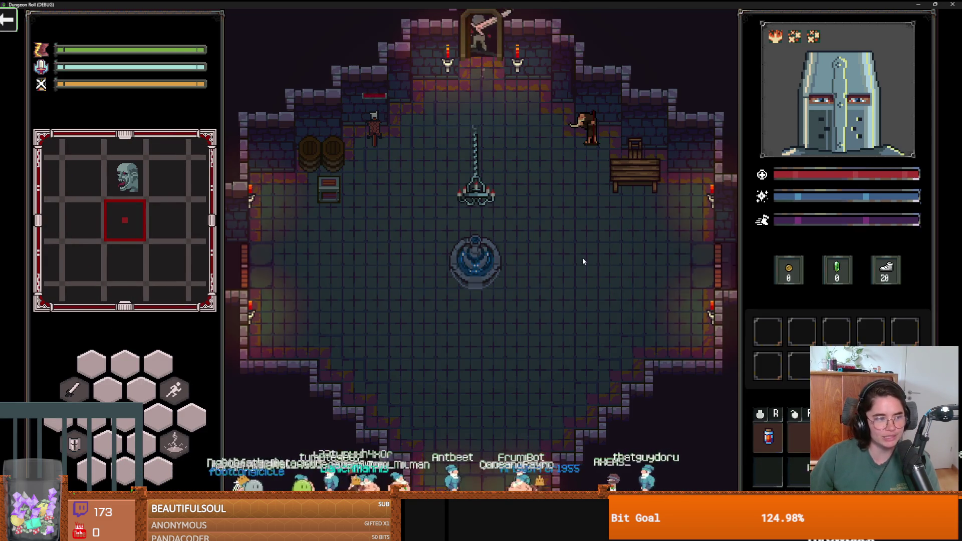
pyautogui.press('w')
pyautogui.click(429, 354)
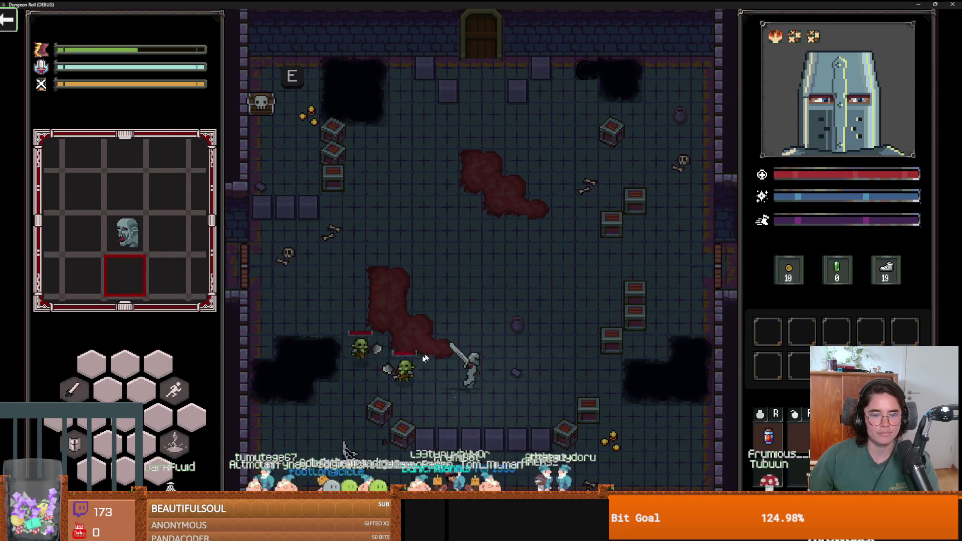
pyautogui.press('d')
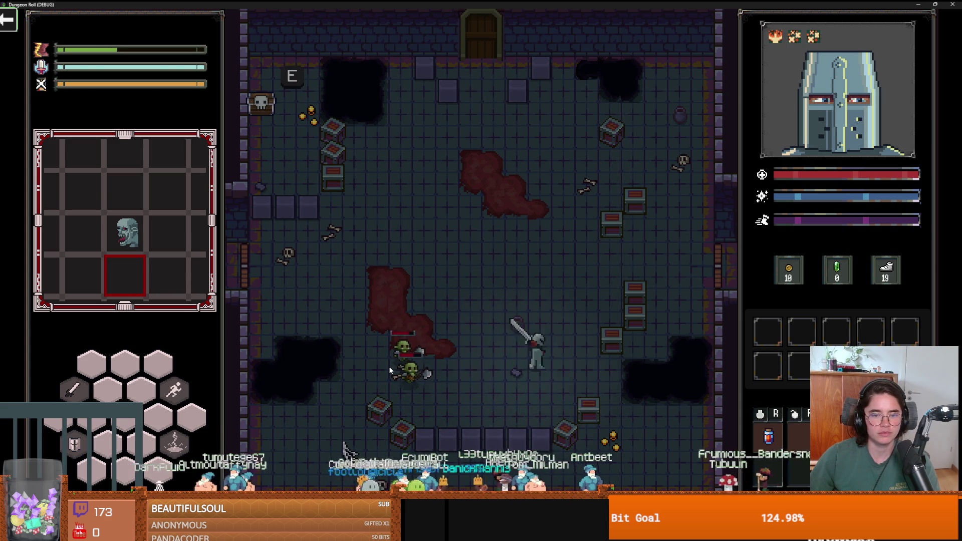
pyautogui.click(390, 369)
pyautogui.press('a')
pyautogui.press('w')
pyautogui.press('a')
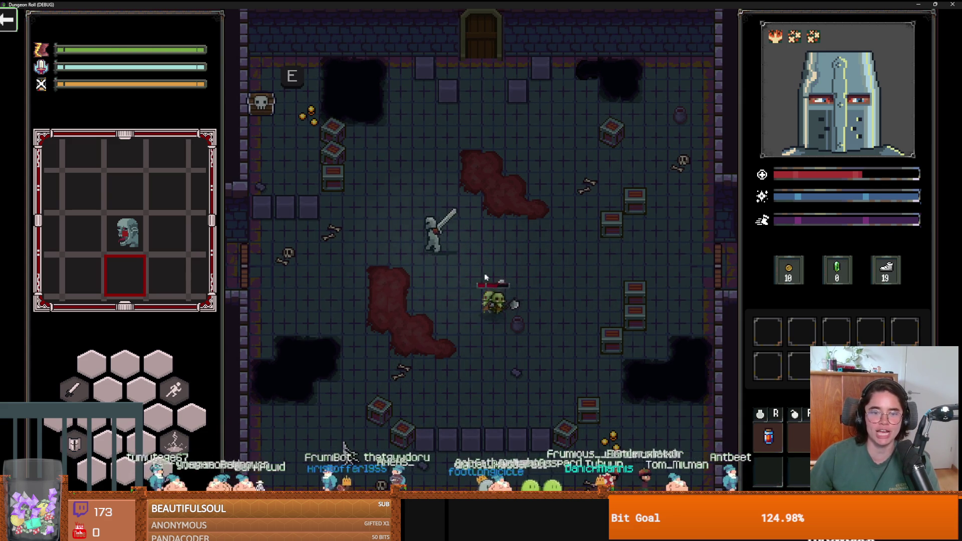
pyautogui.click(481, 283)
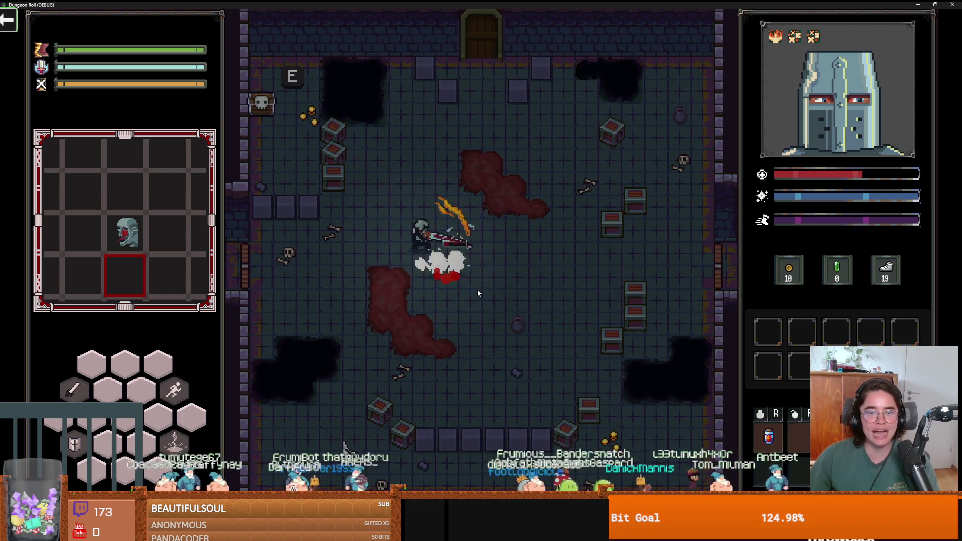
# Dodge the burning goblins, fall into the pit, and keep fighting after respawning
pyautogui.press('d')
pyautogui.press('d')
pyautogui.press('s')
pyautogui.press('a')
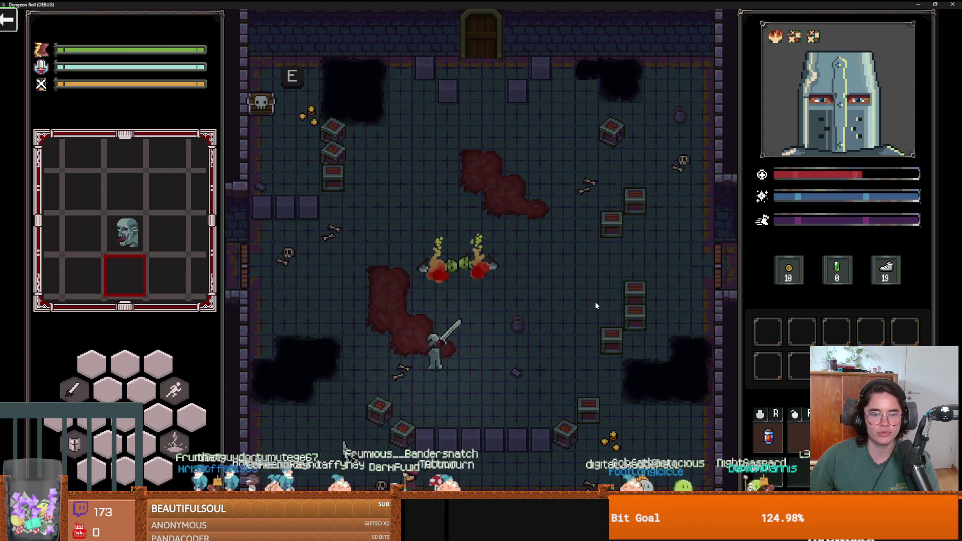
pyautogui.press('d')
pyautogui.press('s')
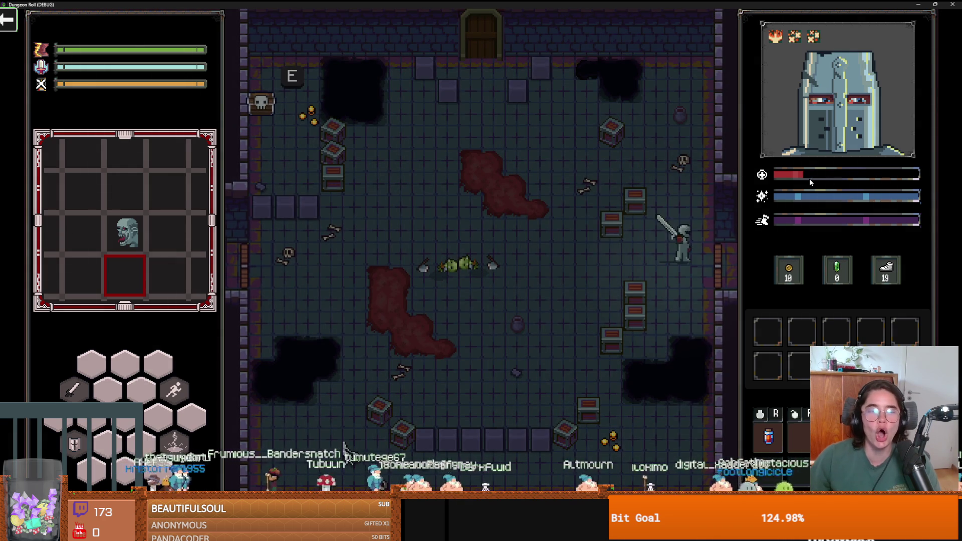
pyautogui.press('a')
pyautogui.press('a')
pyautogui.click(402, 313)
pyautogui.press('a')
pyautogui.press('w')
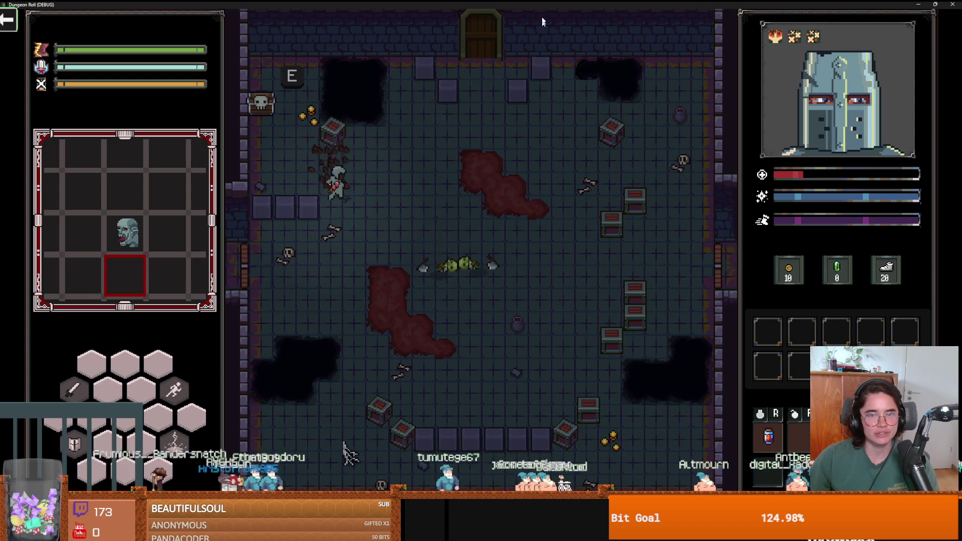
# Restore the game to a window, close it, and enlarge the list showing nine errors
pyautogui.press('super+Down')
pyautogui.press('d')
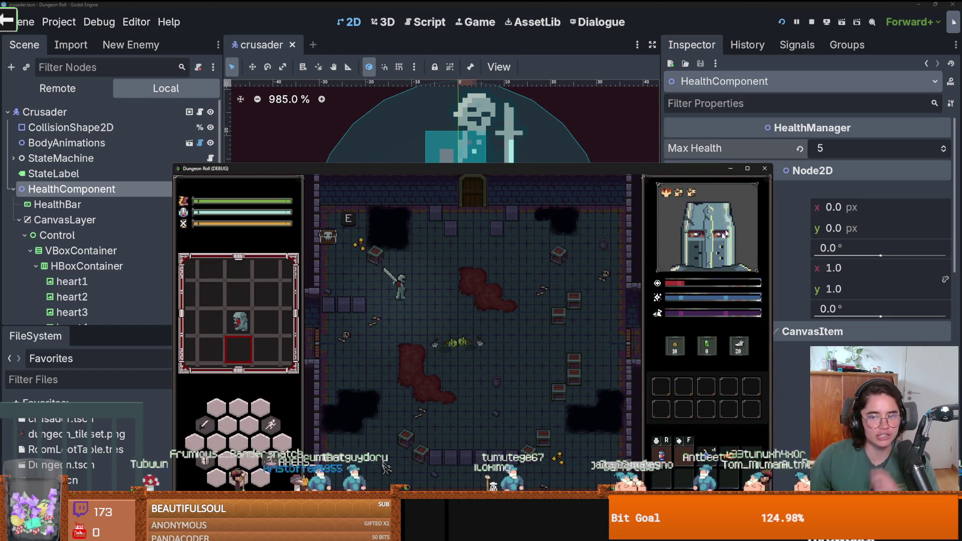
pyautogui.click(749, 169)
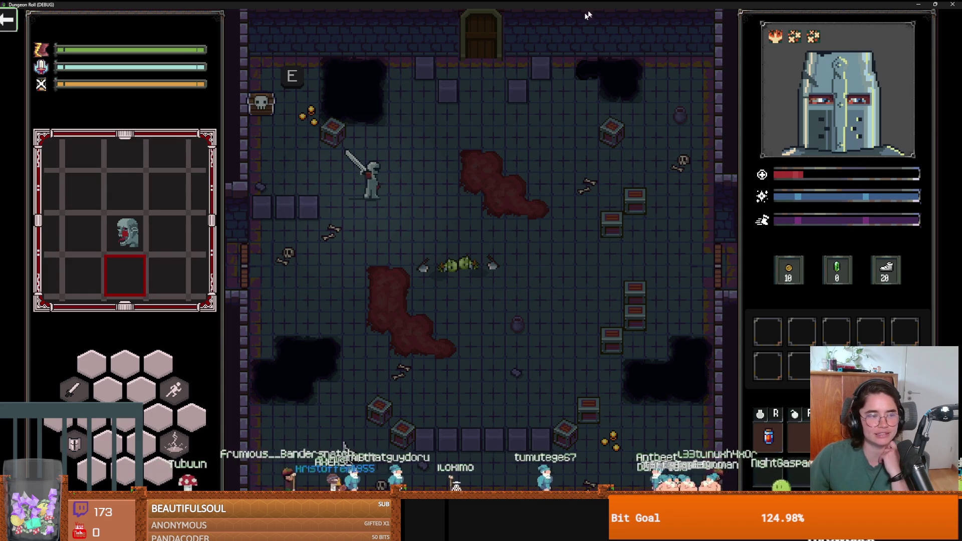
pyautogui.moveTo(592, 7); pyautogui.dragTo(444, 123)
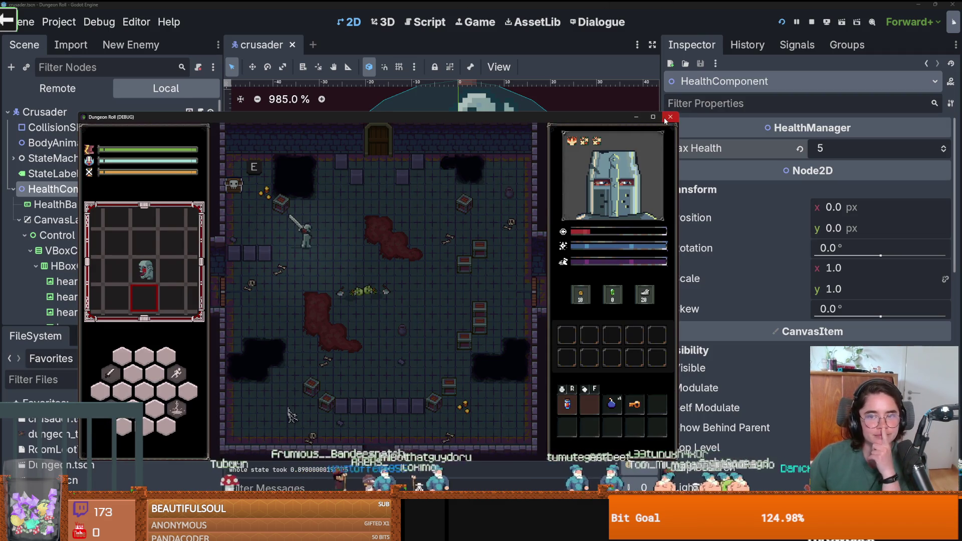
pyautogui.click(670, 117)
pyautogui.moveTo(437, 362); pyautogui.dragTo(451, 116)
# Follow the errors to loot_dropper.gd line 18 and EnemyCharacter.gd's TileHitbox line
pyautogui.click(516, 181)
pyautogui.click(516, 181)
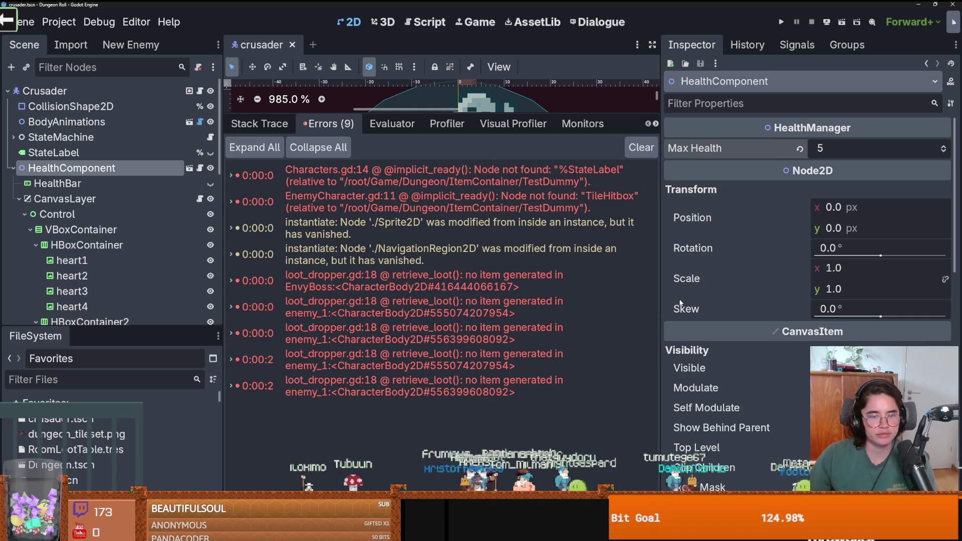
pyautogui.moveTo(661, 304); pyautogui.dragTo(736, 305)
pyautogui.click(399, 324)
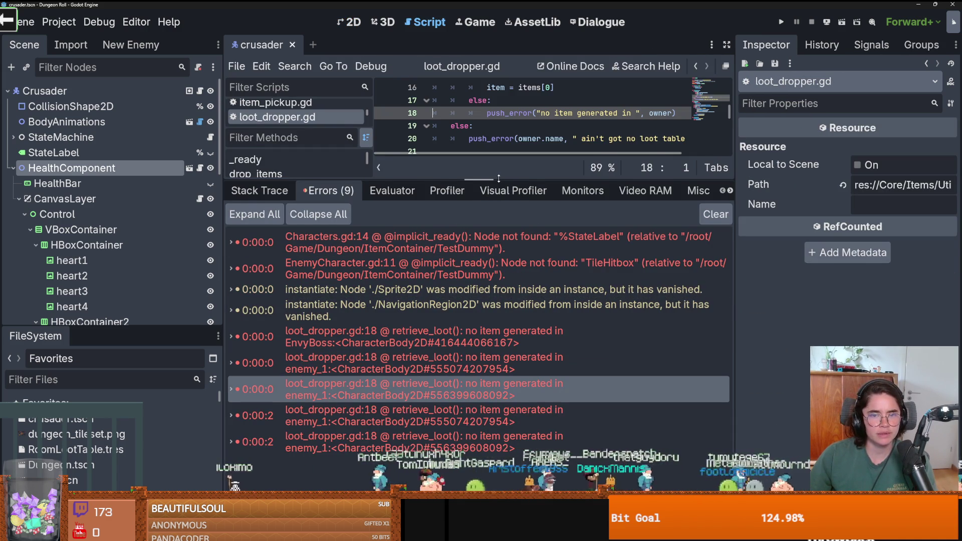
pyautogui.moveTo(499, 179); pyautogui.dragTo(499, 301)
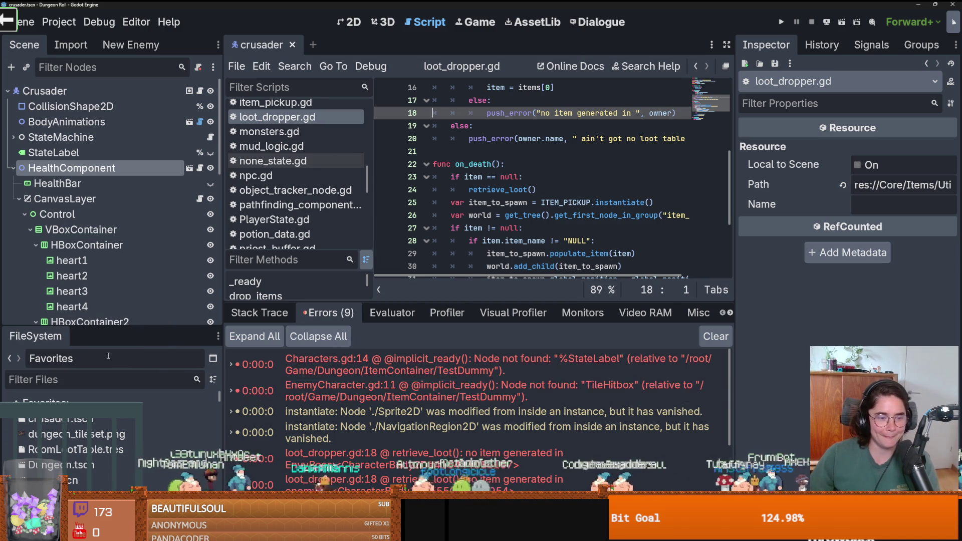
pyautogui.doubleClick(532, 390)
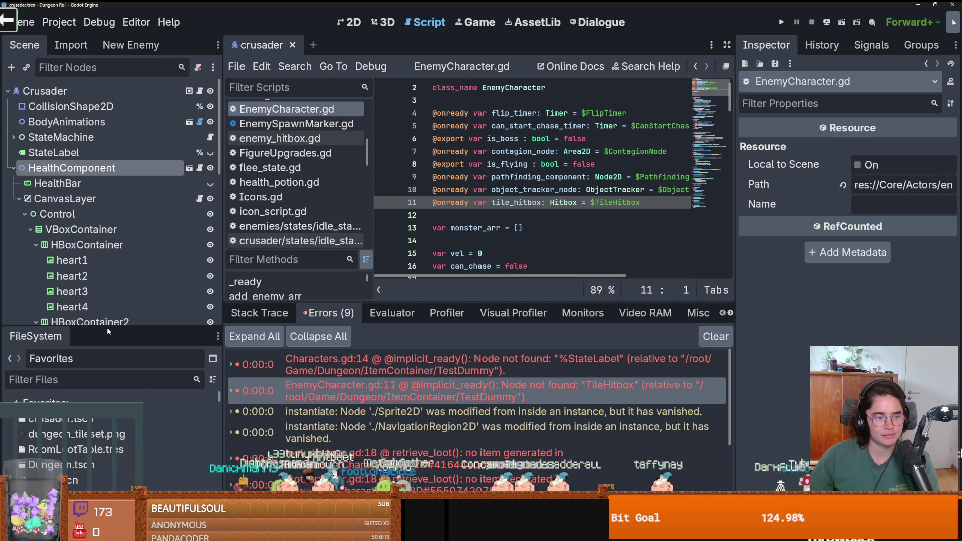
# Filter project files by 'enemy_ba' and open enemy_base_scene.tscn
pyautogui.moveTo(109, 328)
pyautogui.mouseDown()
pyautogui.moveTo(110, 375)
pyautogui.moveTo(145, 195)
pyautogui.mouseUp()
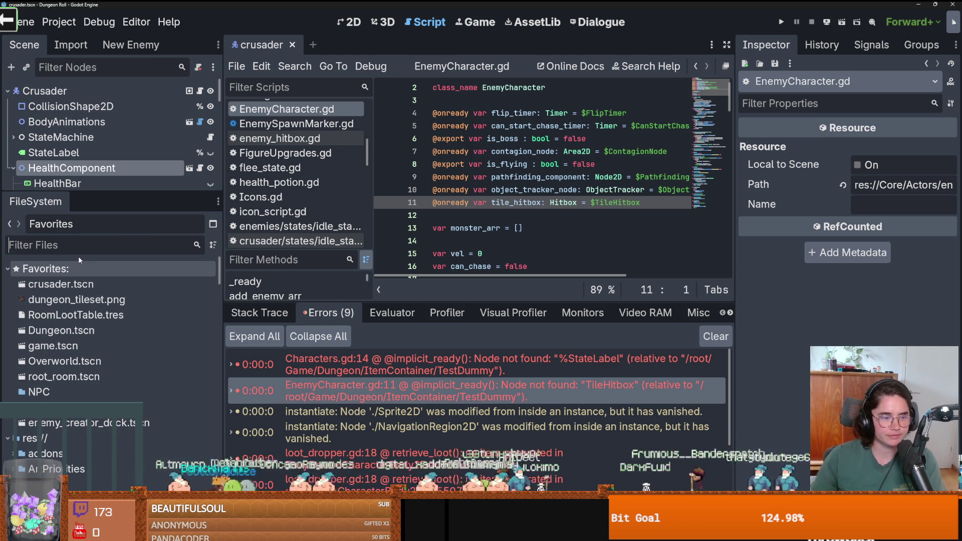
pyautogui.write('enemy_ba')
pyautogui.doubleClick(136, 347)
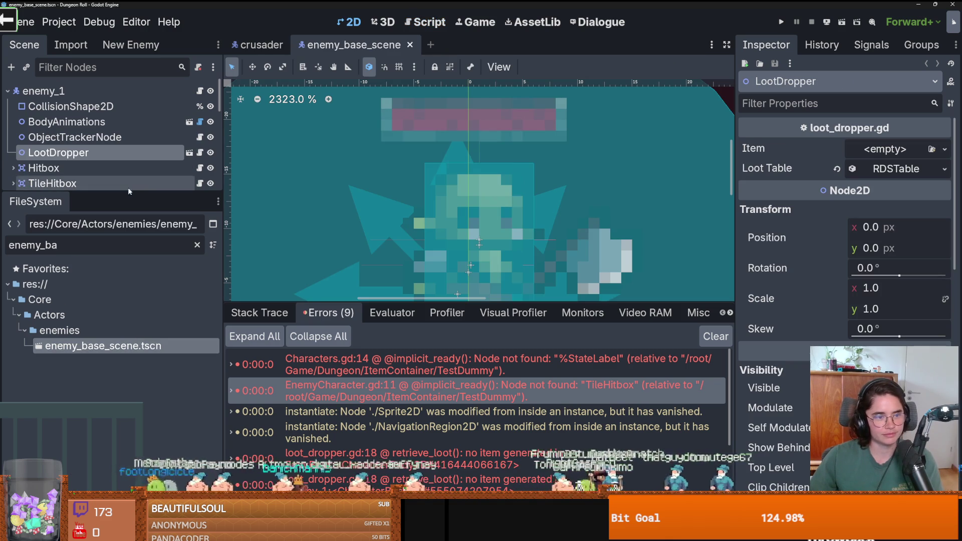
# Expand TileHitbox and inspect its CollisionShape2D, a RectangleShape with Disabled on
pyautogui.click(14, 184)
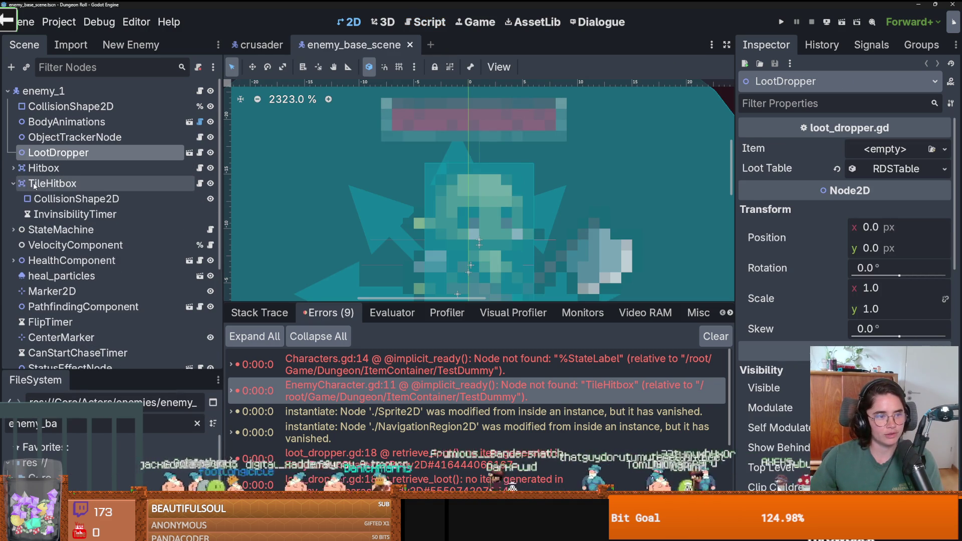
pyautogui.click(50, 183)
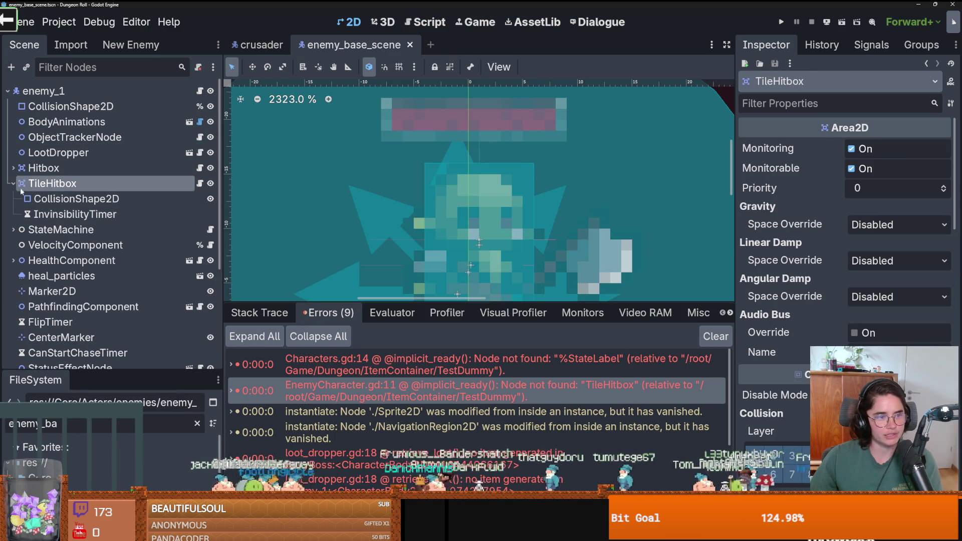
pyautogui.keyDown('shift'); pyautogui.click(69, 215); pyautogui.keyUp('shift')
pyautogui.click(87, 200)
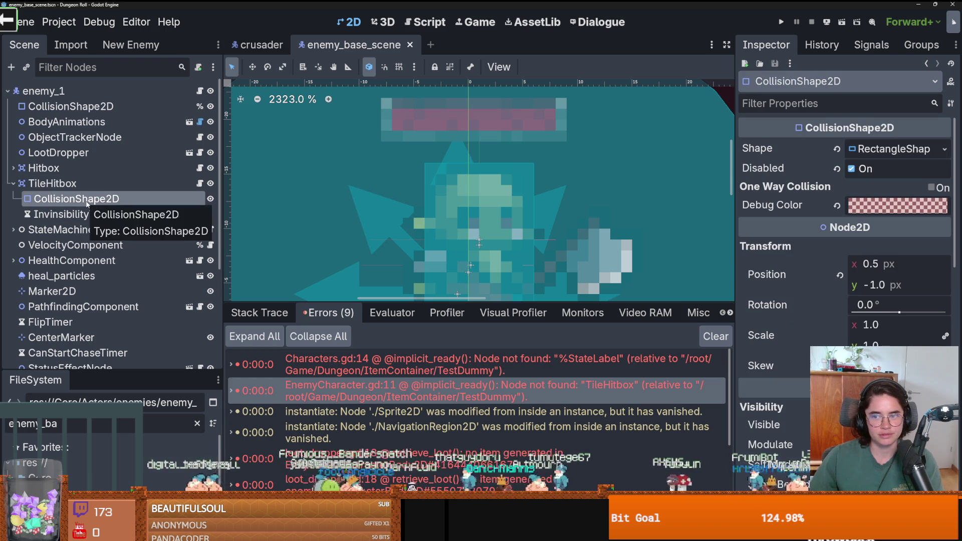
pyautogui.doubleClick(46, 424)
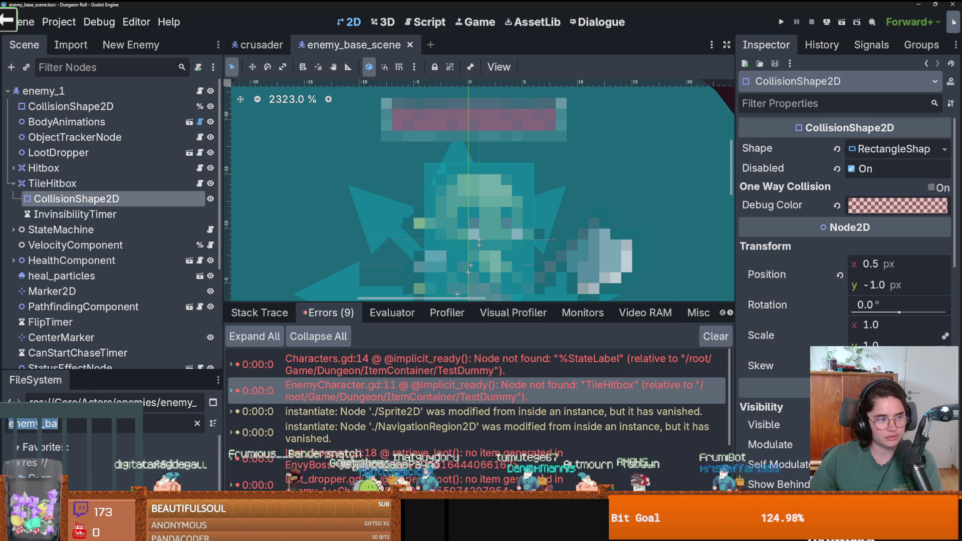
# Filter the files by 'test_' and open the test_dummy scene
pyautogui.press('BackSpace')
pyautogui.moveTo(95, 372); pyautogui.dragTo(97, 241)
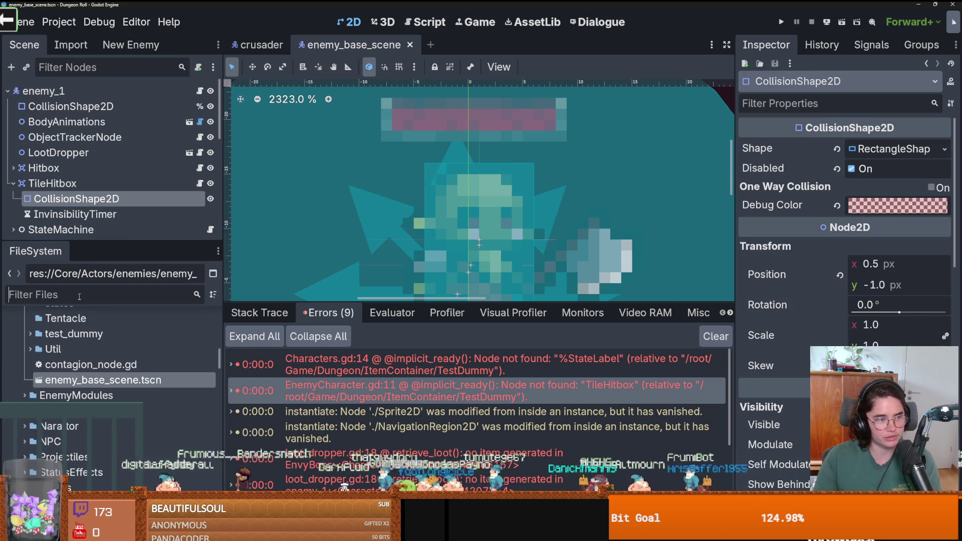
pyautogui.write('test_')
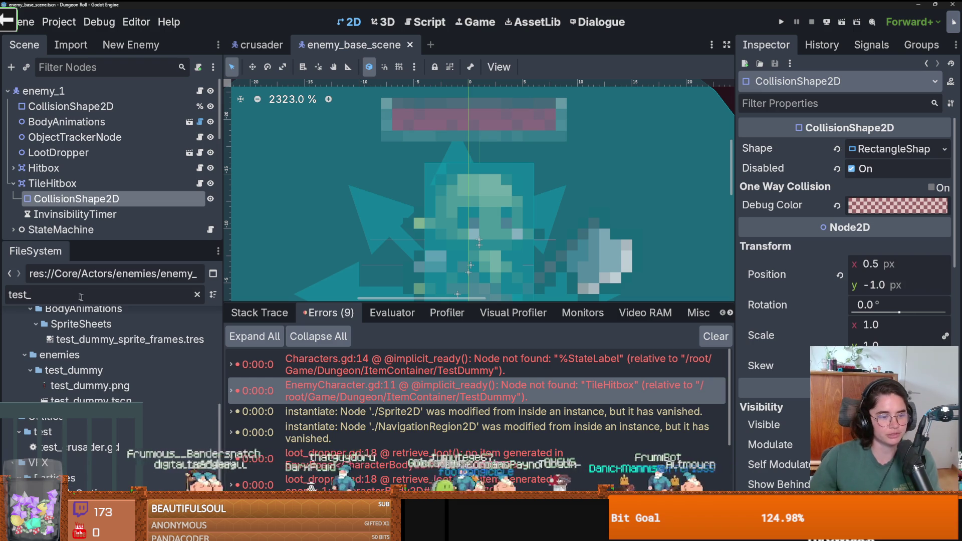
pyautogui.doubleClick(85, 401)
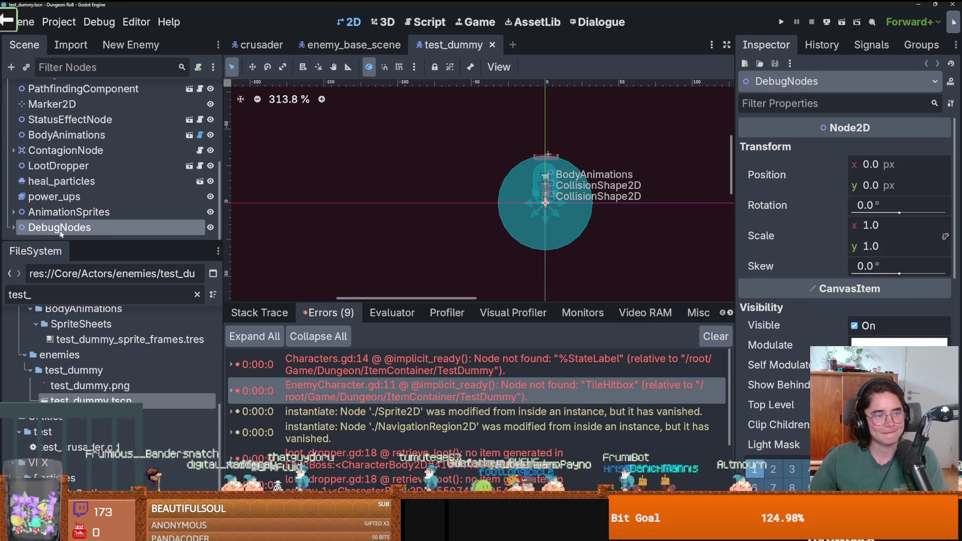
# Paste under the TestDummy root, then undo the accidental DebugNodes2 paste
pyautogui.moveTo(111, 241); pyautogui.dragTo(112, 350)
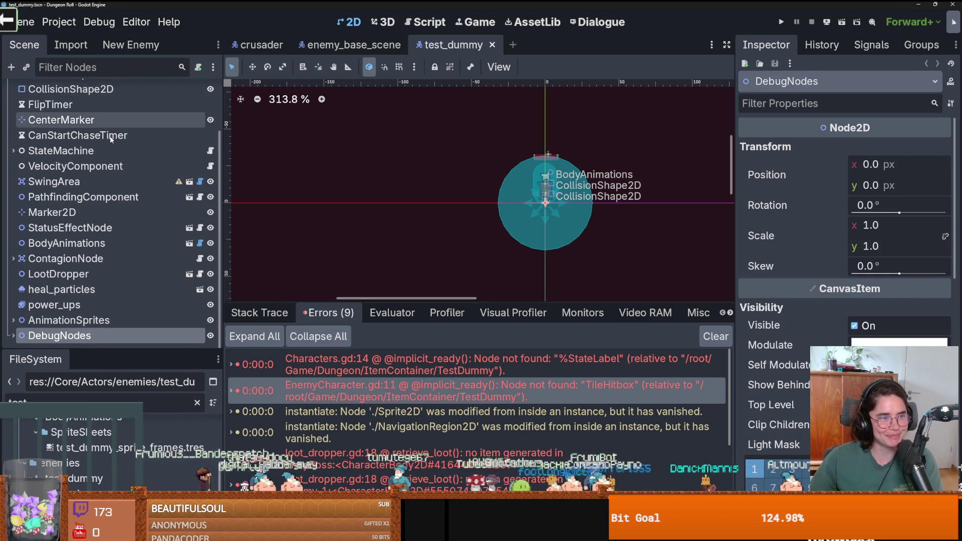
pyautogui.scroll(3, 101, 115)
pyautogui.click(79, 86)
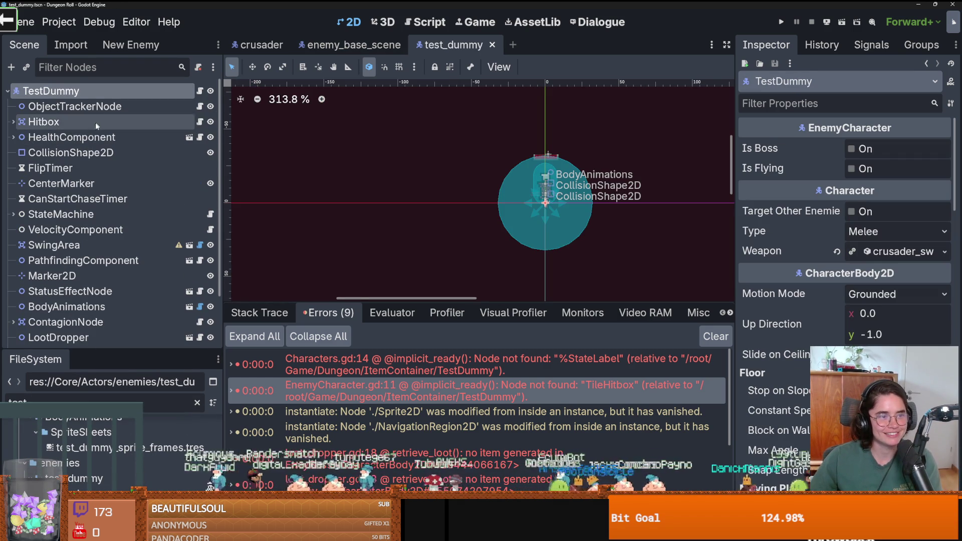
pyautogui.scroll(-3, 100, 201)
pyautogui.scroll(3, 100, 250)
pyautogui.rightClick(71, 93)
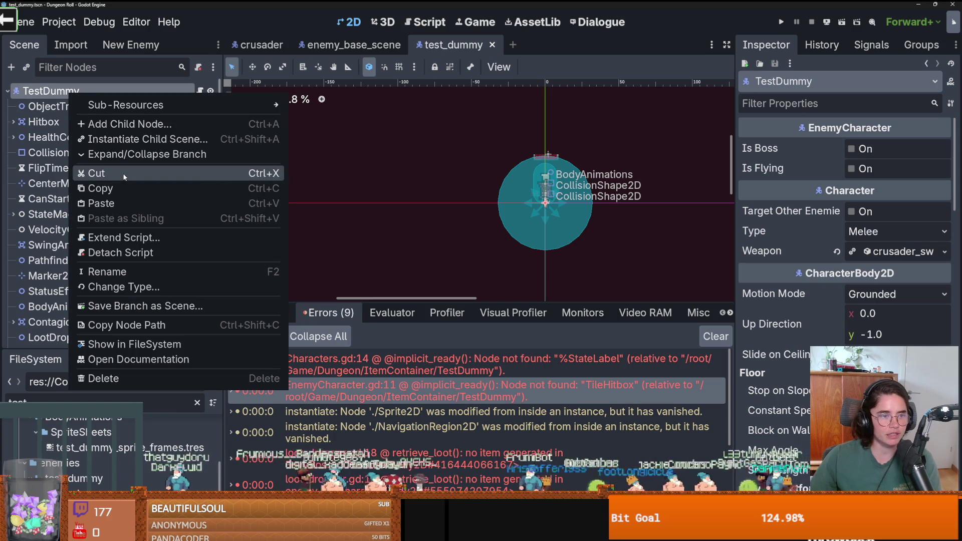
pyautogui.click(105, 203)
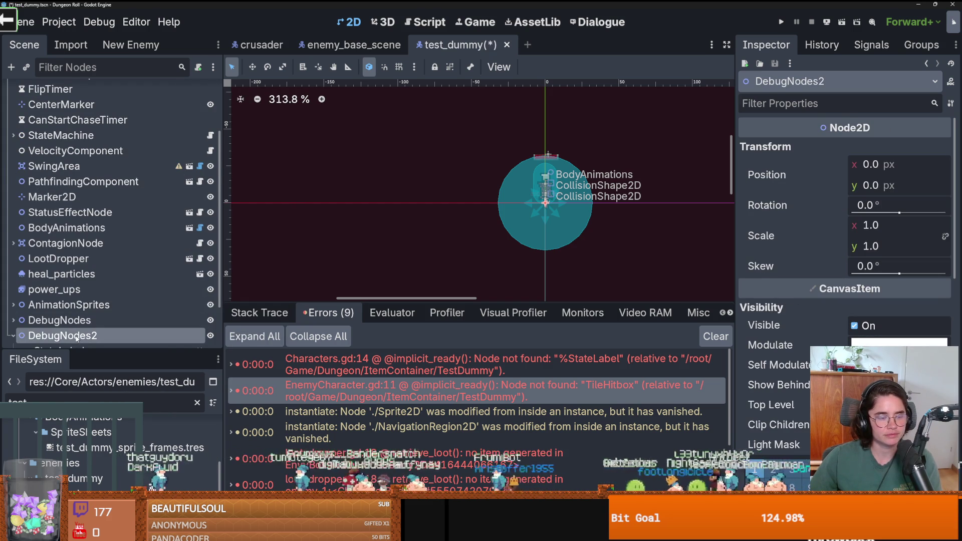
pyautogui.hotkey('ctrl', 'z')
pyautogui.scroll(3, 86, 309)
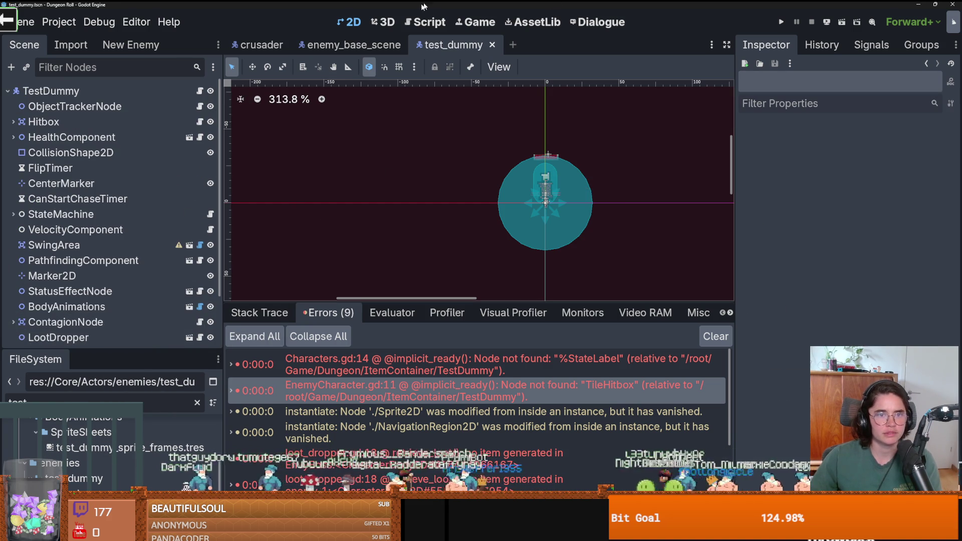
# Copy TileHitbox and its two child nodes from the enemy base scene
pyautogui.click(351, 45)
pyautogui.click(53, 184)
pyautogui.keyDown('shift'); pyautogui.click(65, 214); pyautogui.keyUp('shift')
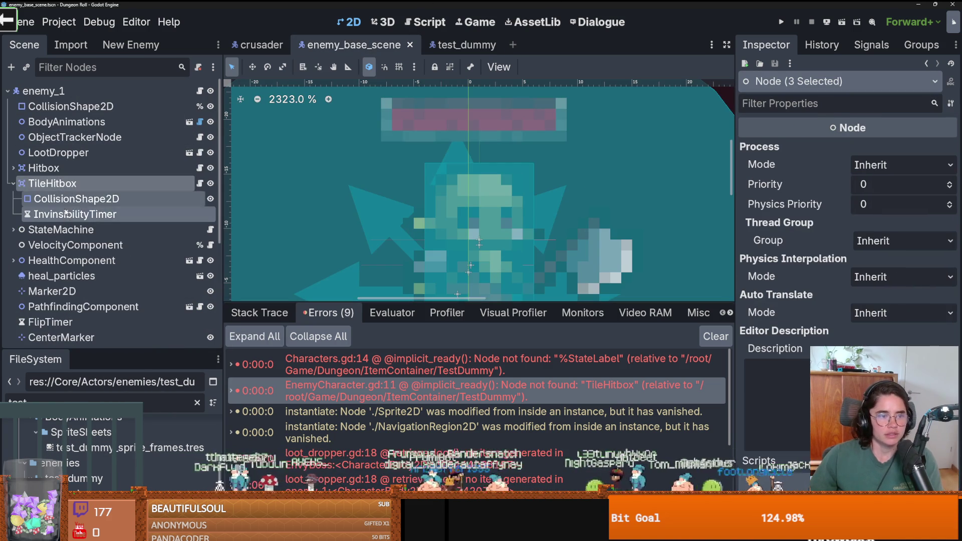
pyautogui.rightClick(65, 214)
pyautogui.click(75, 257)
# Paste the TileHitbox nodes under TestDummy, collapse the branch, and save the scene
pyautogui.click(454, 44)
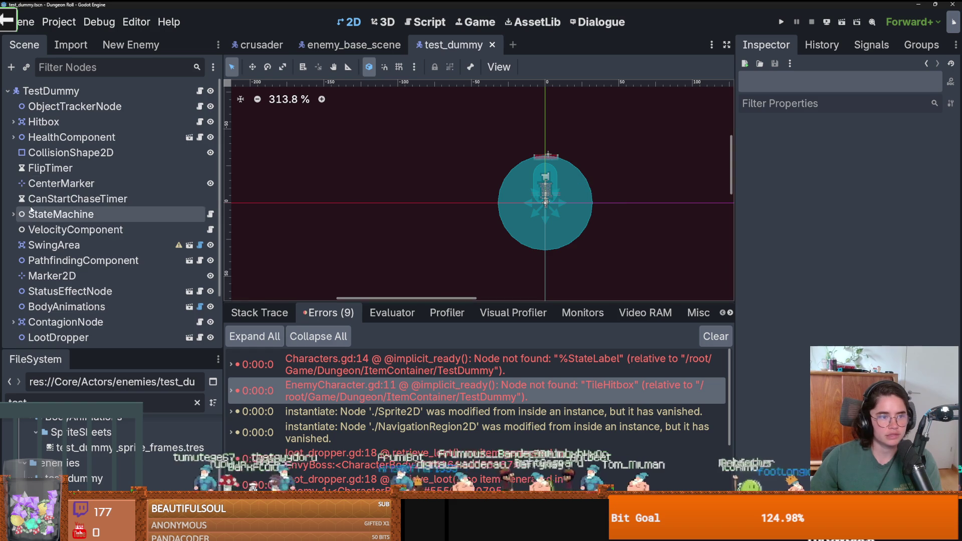
pyautogui.rightClick(58, 91)
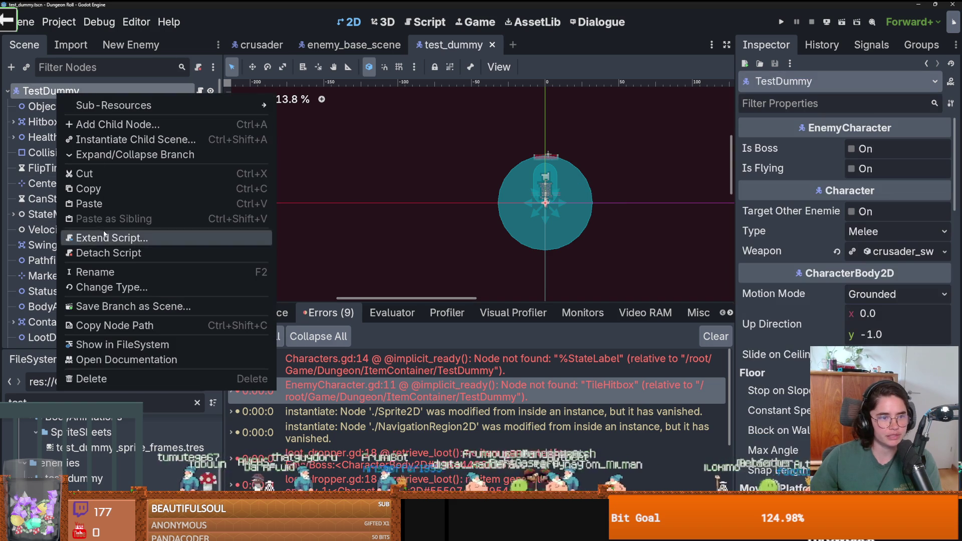
pyautogui.click(106, 204)
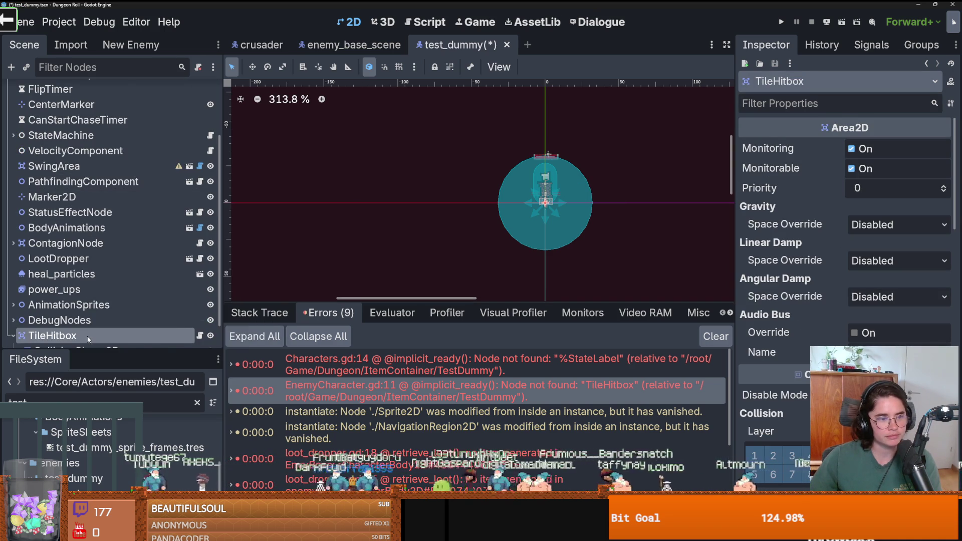
pyautogui.scroll(-1, 15, 307)
pyautogui.click(14, 306)
pyautogui.hotkey('ctrl', 's')
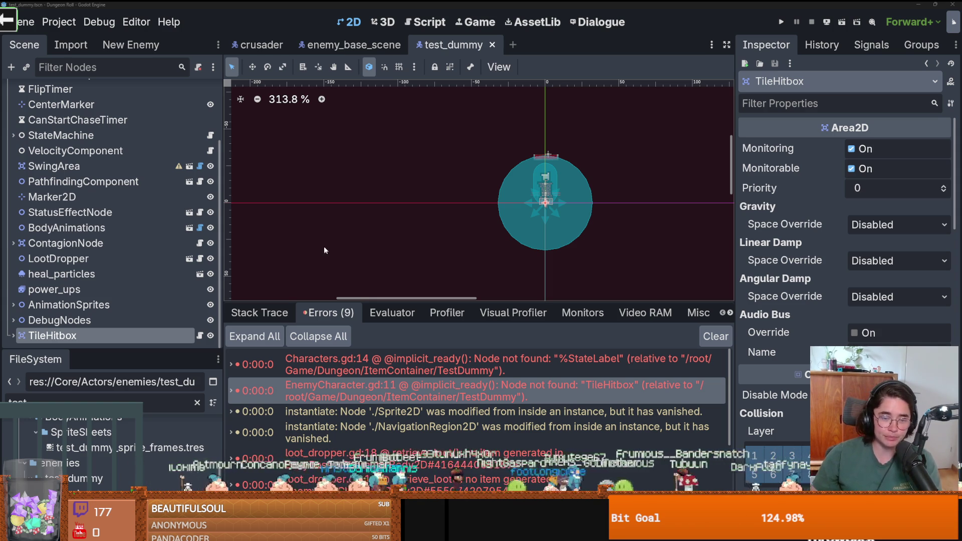
pyautogui.hscroll(-2, 326, 254)
pyautogui.hotkey('ctrl', 's')
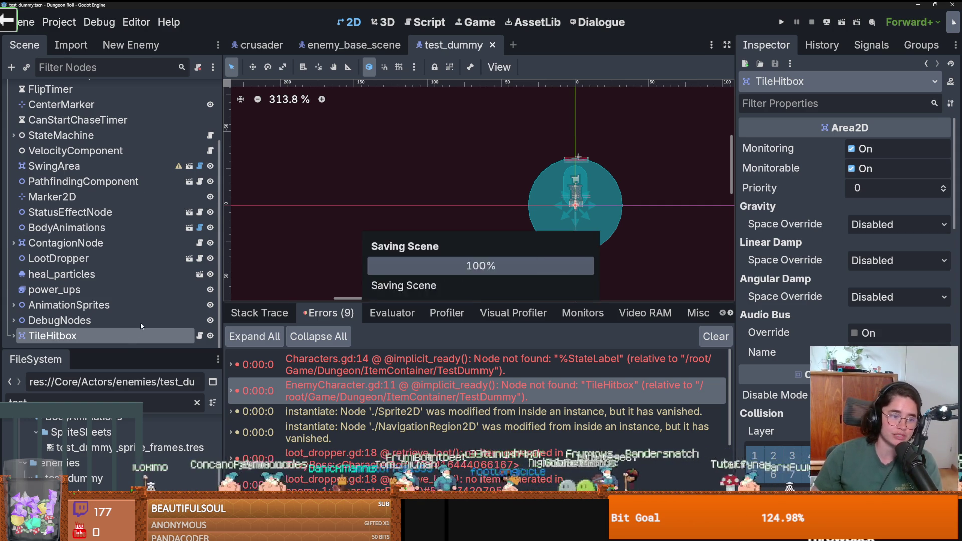
# Mark the StateLabel node under DebugNodes as Access as Unique Name and save
pyautogui.click(443, 365)
pyautogui.click(13, 320)
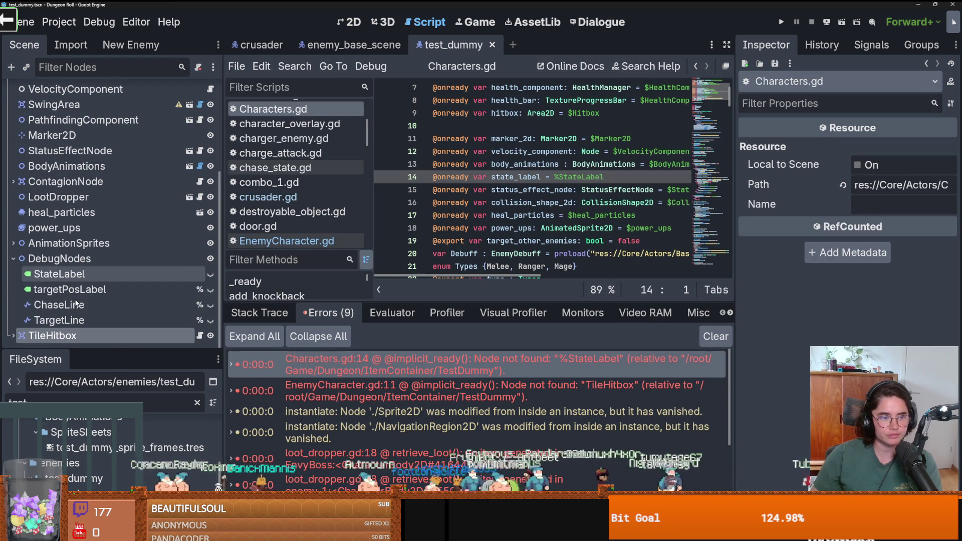
pyautogui.click(66, 274)
pyautogui.click(491, 365)
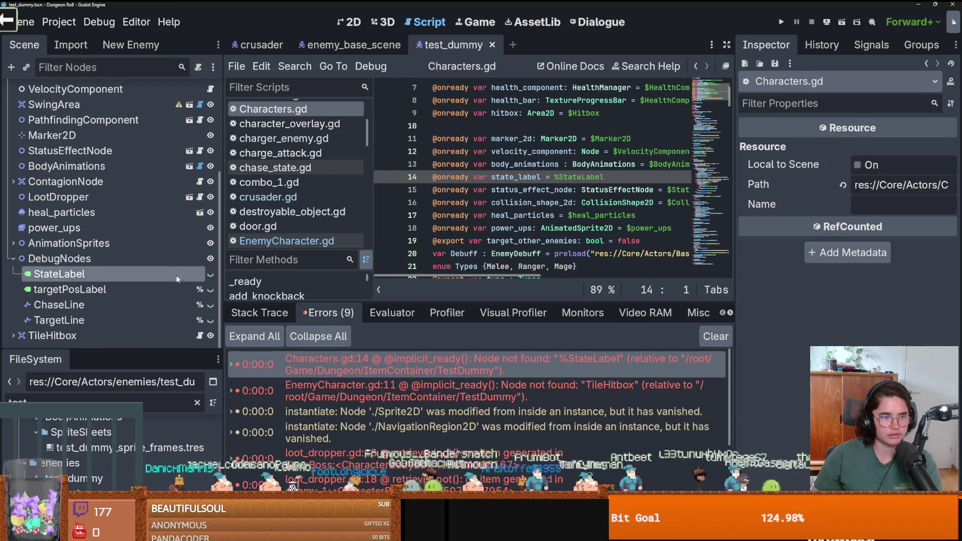
pyautogui.rightClick(159, 274)
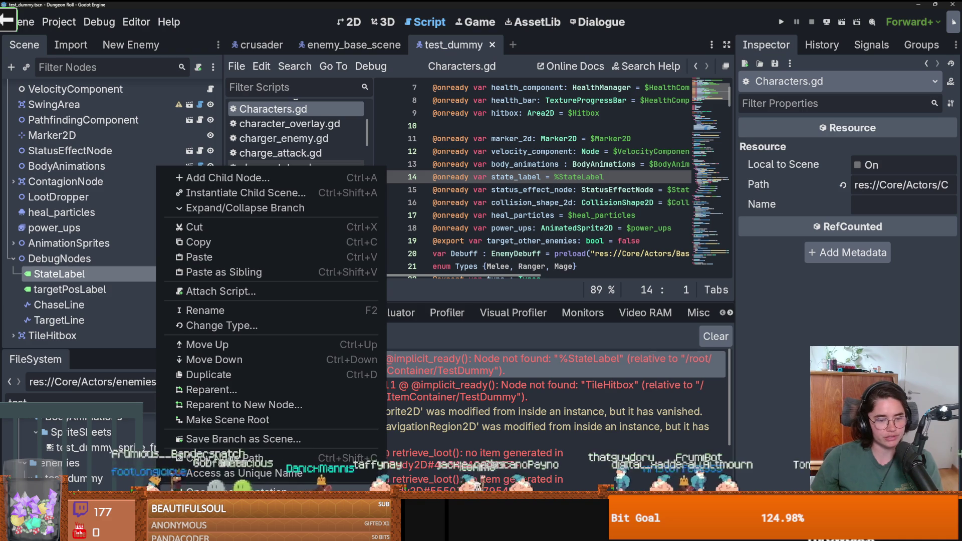
pyautogui.click(296, 475)
pyautogui.click(463, 255)
pyautogui.hotkey('ctrl', 's')
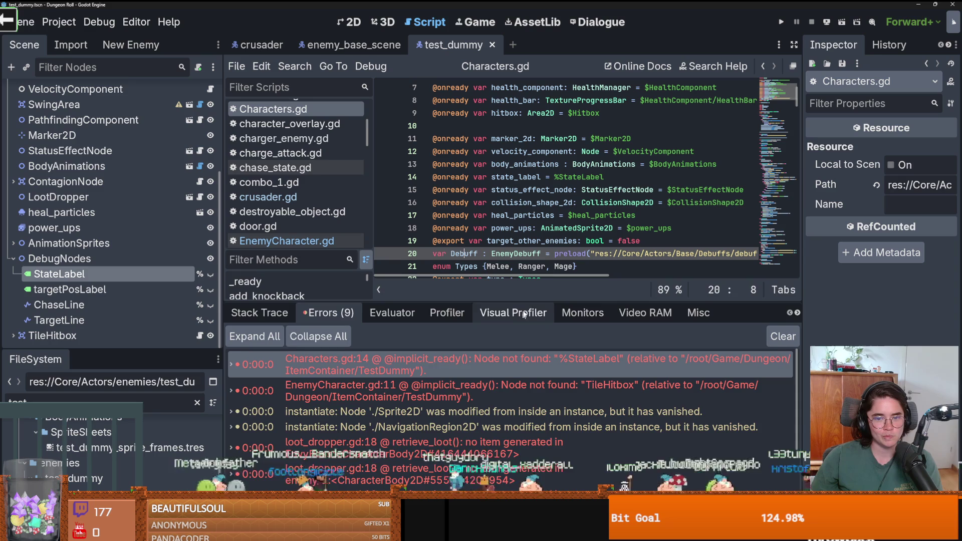
# Enlarge the script editor, place the caret on the Debuff declaration, and save again
pyautogui.moveTo(522, 302); pyautogui.dragTo(522, 382)
pyautogui.click(517, 253)
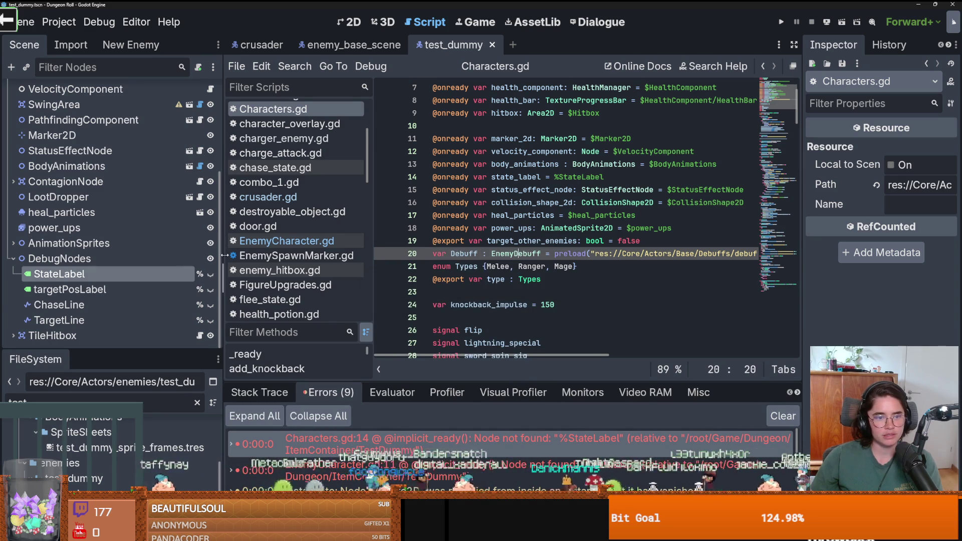
pyautogui.moveTo(225, 256); pyautogui.dragTo(185, 256)
pyautogui.hotkey('ctrl', 's')
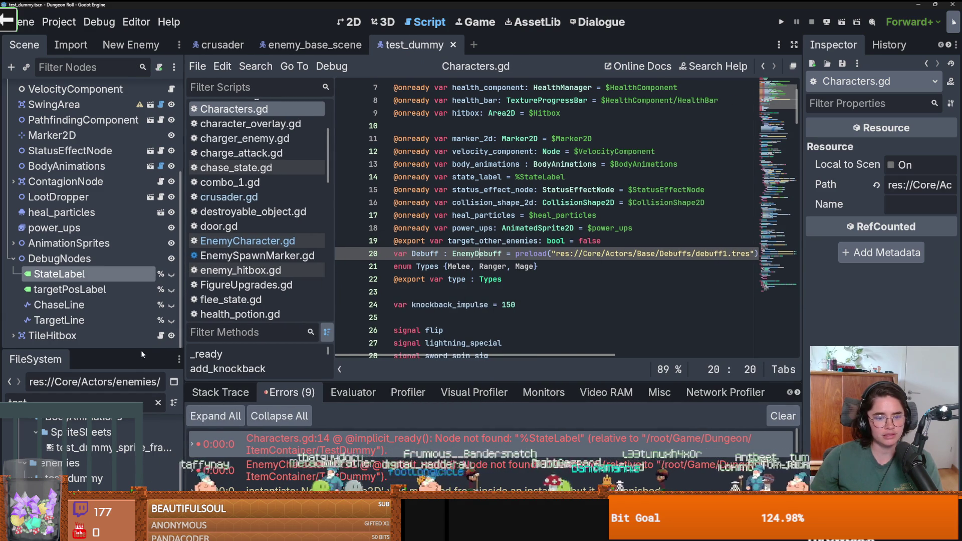
# Open the EnvyBoss loot error in loot_dropper.gd, then return to enemy_base_scene framing enemy_1
pyautogui.moveTo(446, 381); pyautogui.dragTo(446, 209)
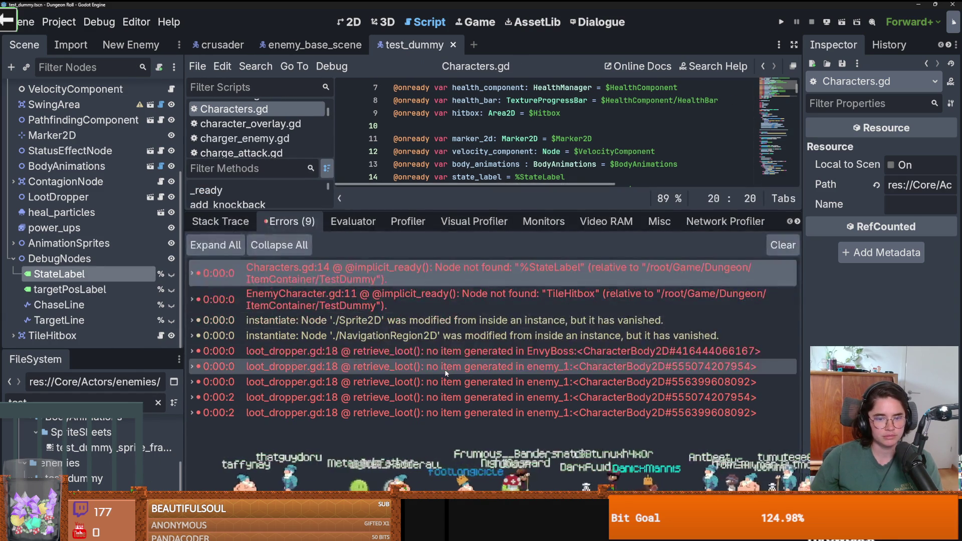
pyautogui.click(444, 356)
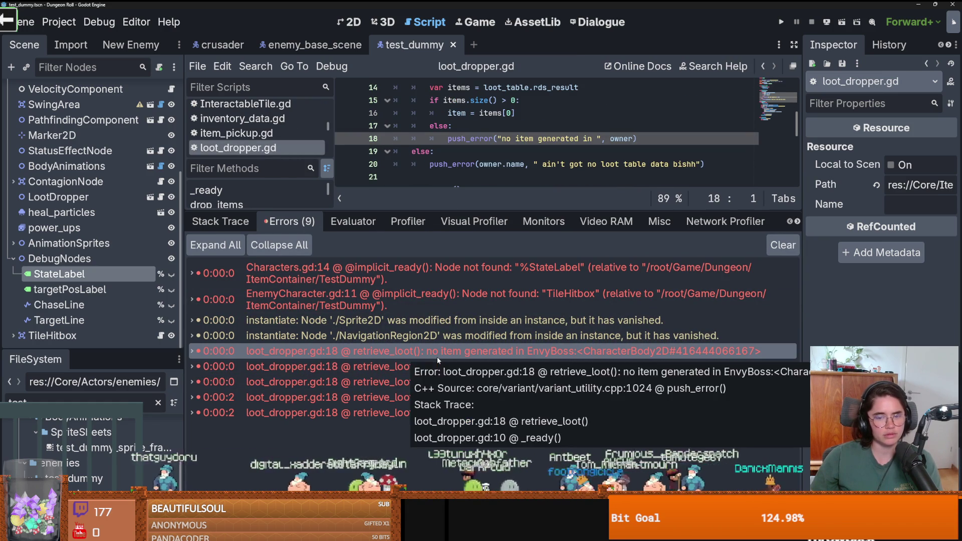
pyautogui.moveTo(93, 348); pyautogui.dragTo(87, 219)
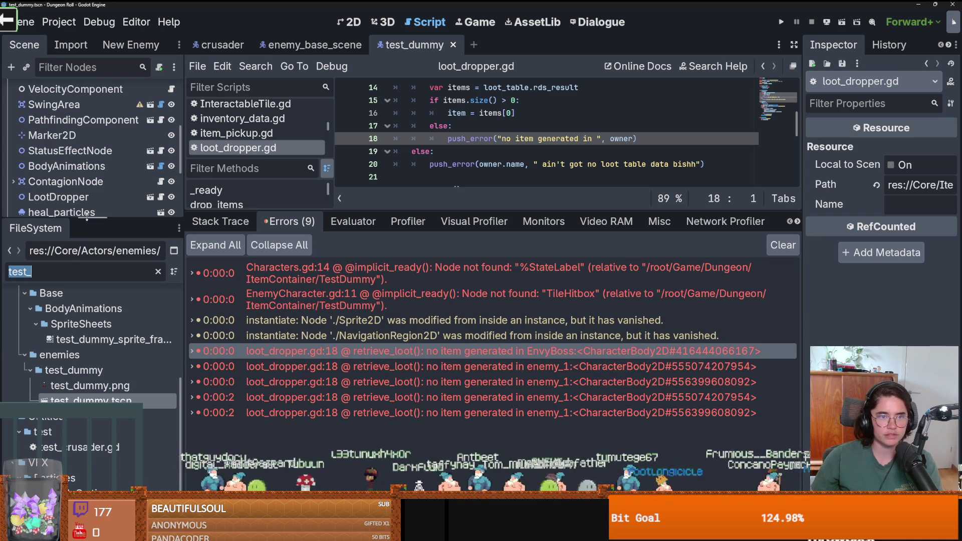
pyautogui.click(281, 45)
pyautogui.doubleClick(62, 93)
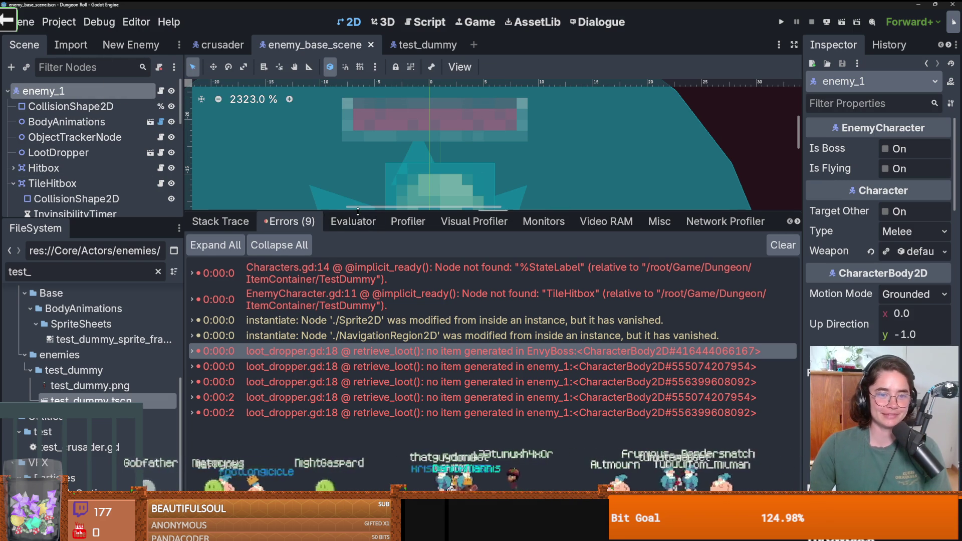
# Filter the FileSystem for 'envy' and open the envy_boss.tscn scene
pyautogui.moveTo(226, 221); pyautogui.dragTo(426, 327)
pyautogui.doubleClick(426, 456)
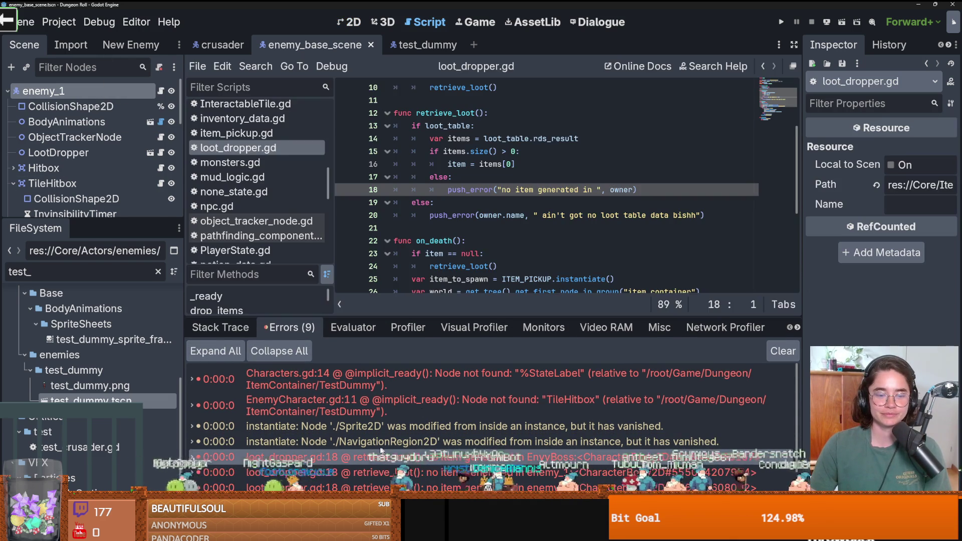
pyautogui.doubleClick(43, 273)
pyautogui.write('ene')
pyautogui.press('BackSpace')
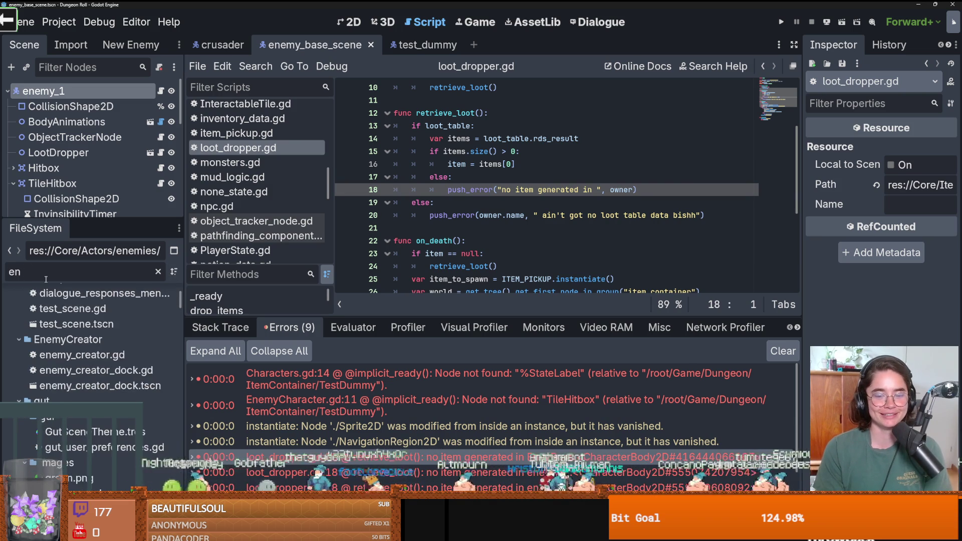
pyautogui.write('v')
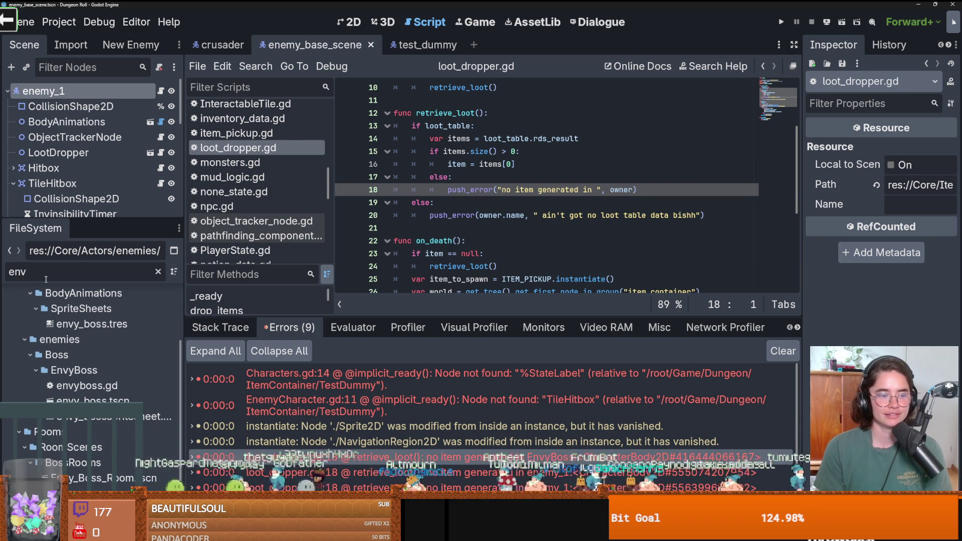
pyautogui.write('y')
pyautogui.doubleClick(101, 431)
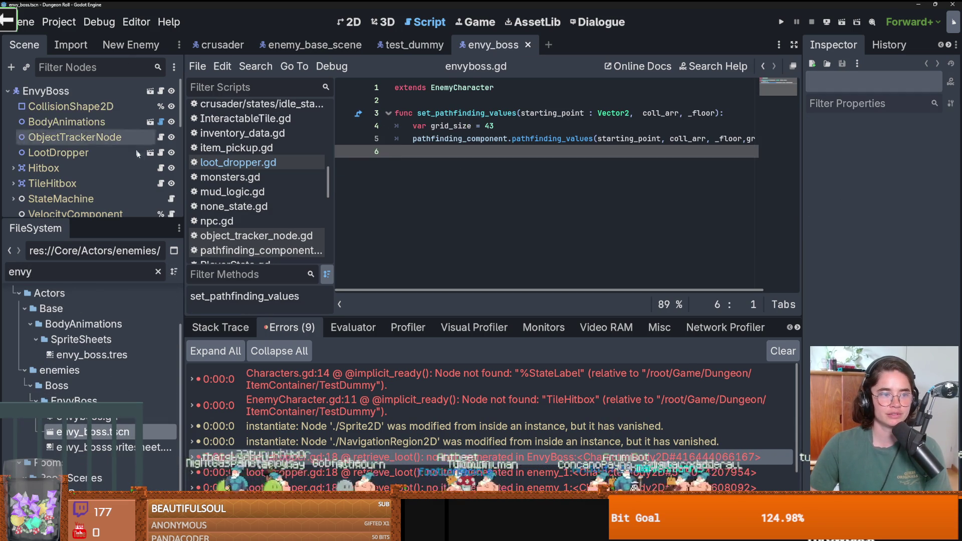
# Select the envy boss's LootDropper node and expand its Loot Table in a wider Inspector
pyautogui.click(67, 122)
pyautogui.click(75, 153)
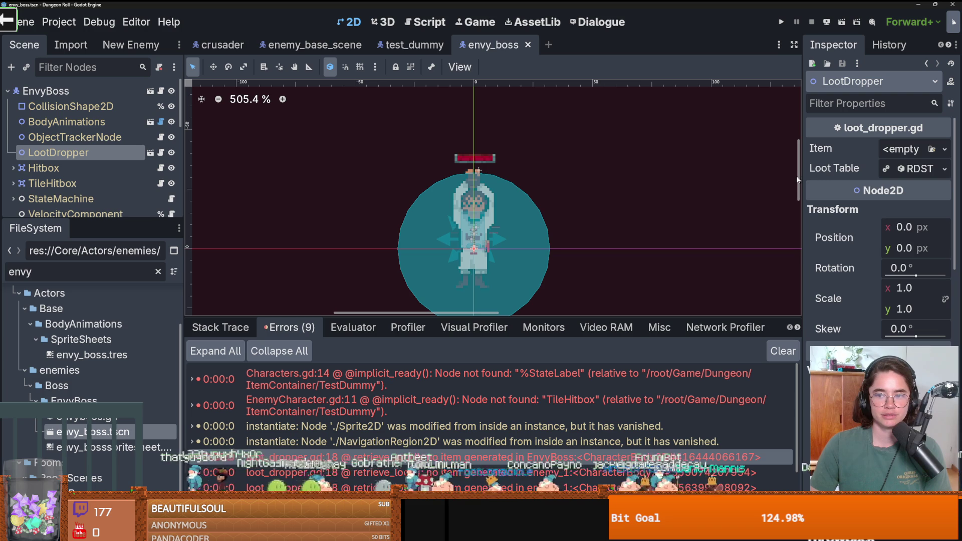
pyautogui.moveTo(804, 176); pyautogui.dragTo(694, 175)
pyautogui.click(903, 170)
pyautogui.hotkey('ctrl', 's')
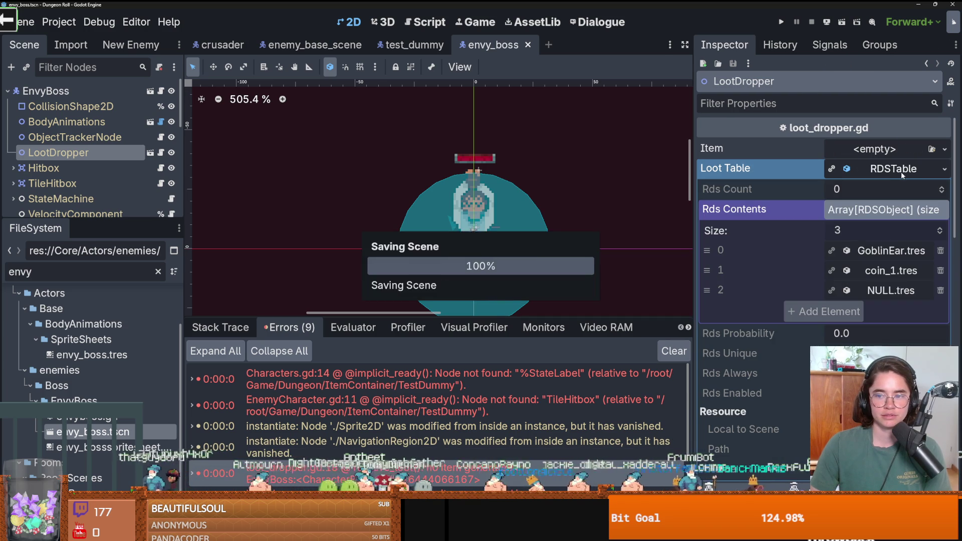
# Set the envy boss loot table's Rds Count to 1 and Rds Probability to 1.0, then save
pyautogui.click(945, 169)
pyautogui.click(823, 285)
pyautogui.click(896, 211)
pyautogui.click(896, 210)
pyautogui.hotkey('ctrl', 's')
pyautogui.click(861, 233)
pyautogui.write('1')
pyautogui.press('Return')
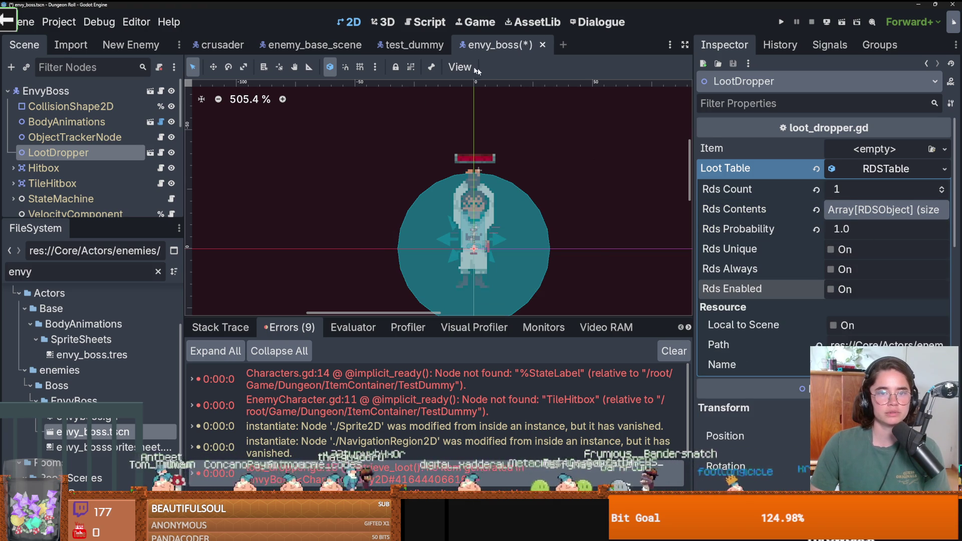
pyautogui.hotkey('ctrl', 's')
# Raise enemy_base_scene's loot table Rds Count from 0 to 1 and run the game
pyautogui.click(315, 45)
pyautogui.click(58, 152)
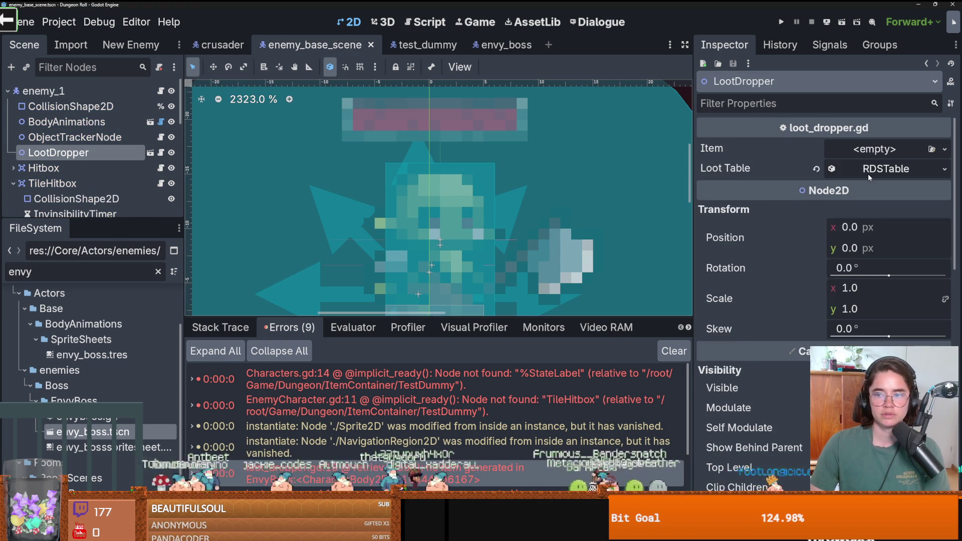
pyautogui.click(872, 173)
pyautogui.click(941, 186)
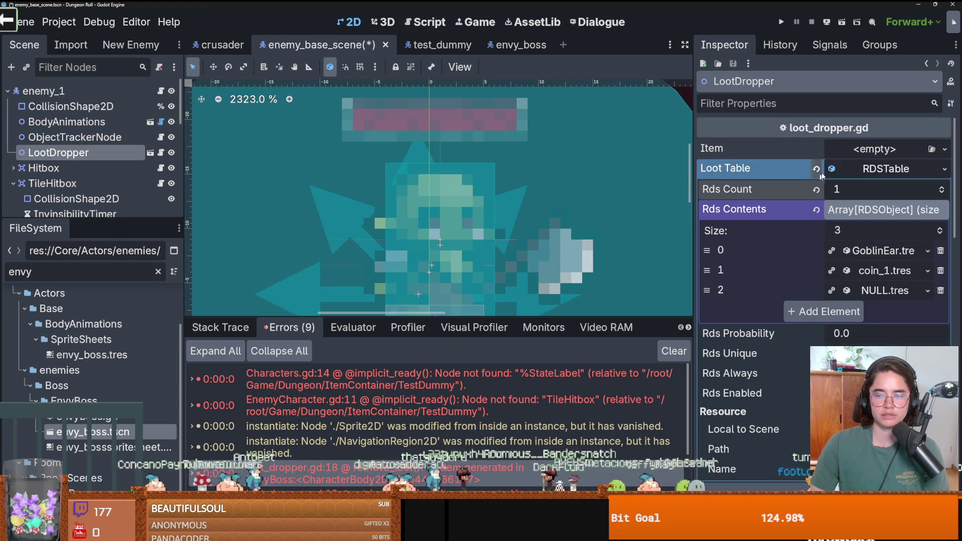
pyautogui.click(781, 22)
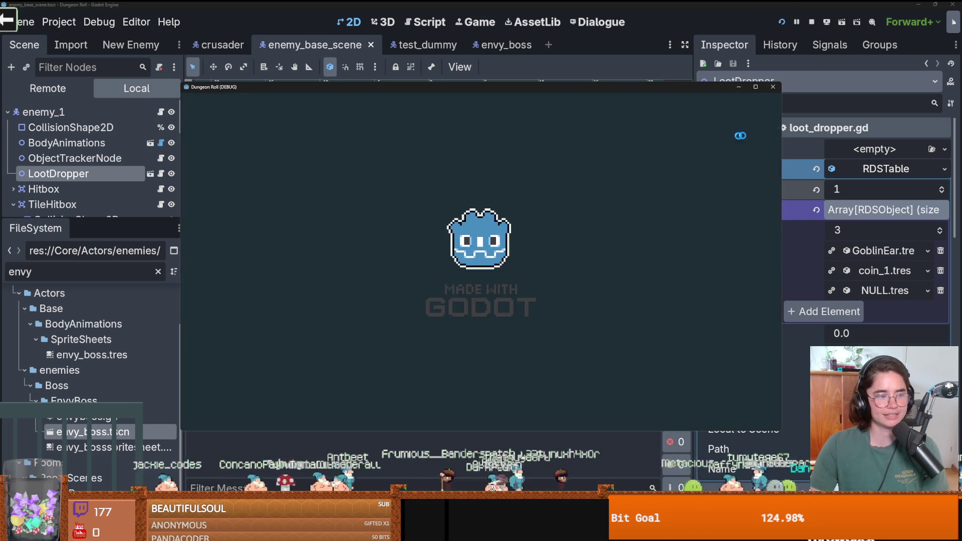
# Maximize the game window, break the chest, and enter the middle default room through the top door
pyautogui.click(756, 87)
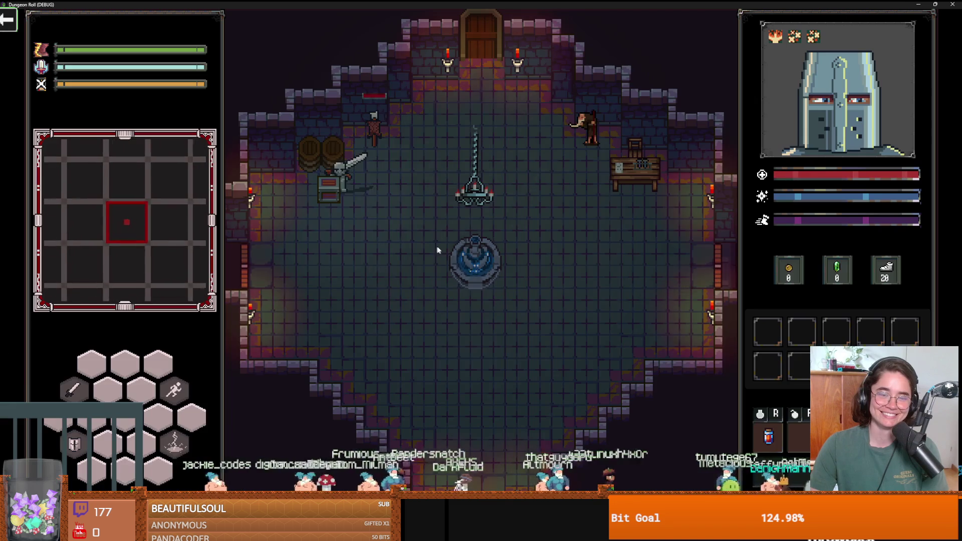
pyautogui.press('a')
pyautogui.click(315, 201)
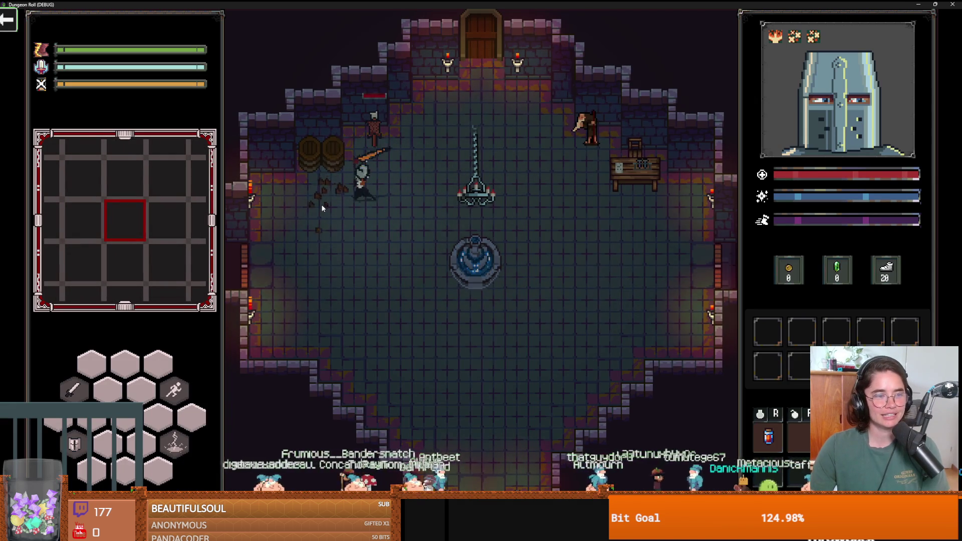
pyautogui.press('d')
pyautogui.press('w')
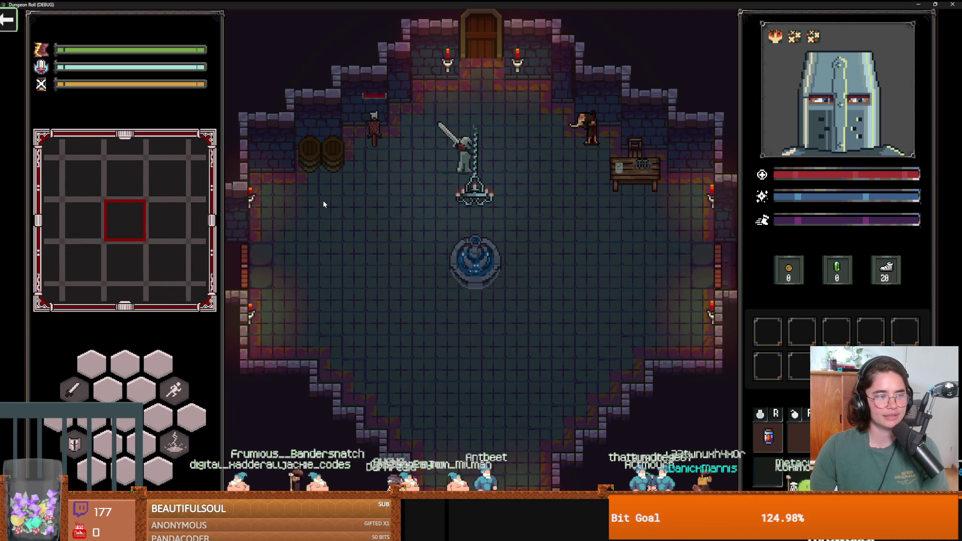
pyautogui.press('e')
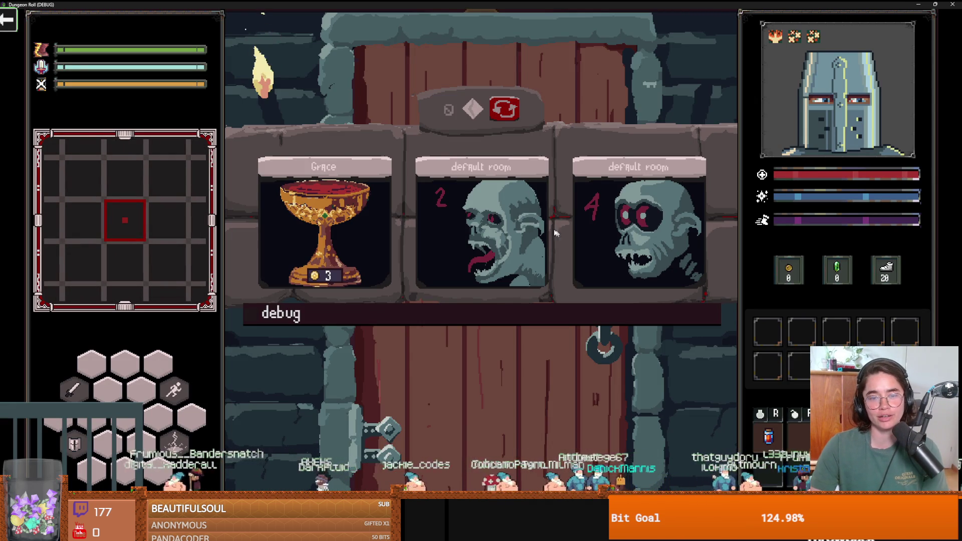
pyautogui.click(511, 235)
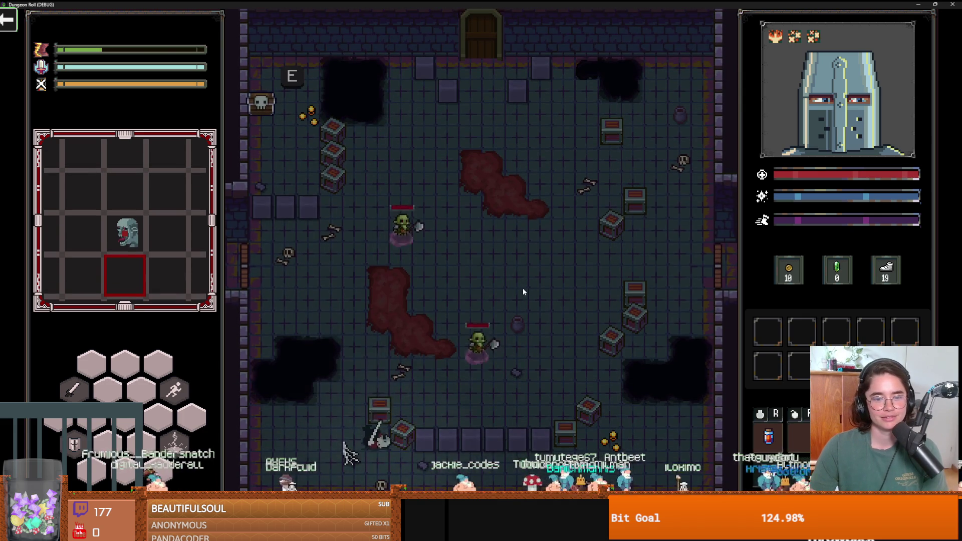
# Slash repeatedly at the zombies in the new room, then retreat up-left
pyautogui.press('w')
pyautogui.click(486, 353)
pyautogui.click(498, 357)
pyautogui.press('d')
pyautogui.click(406, 370)
pyautogui.click(417, 366)
pyautogui.press('w')
pyautogui.press('a')
# Use the knight's lightning ability, charge back to strike the zombies, then shrink the game window
pyautogui.press('q')
pyautogui.press('s')
pyautogui.press('d')
pyautogui.click(470, 376)
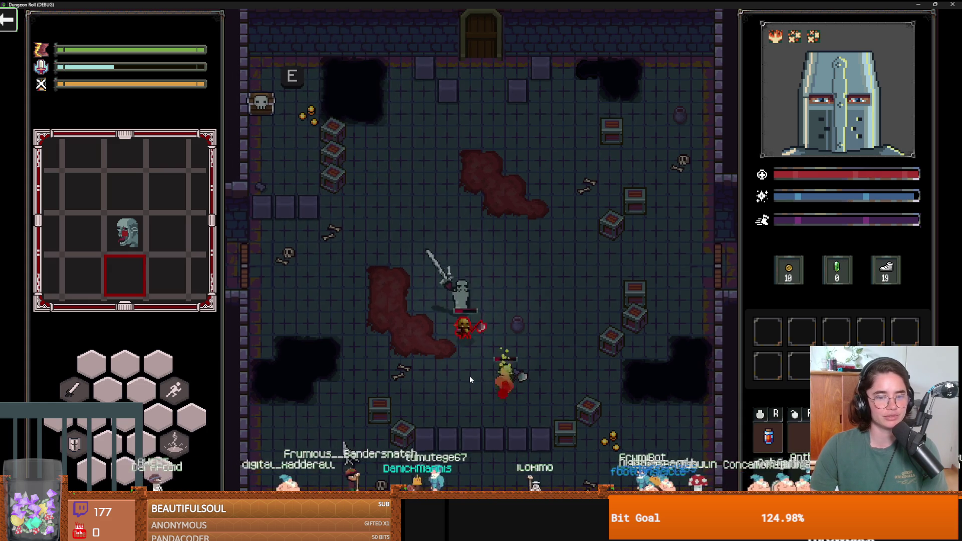
pyautogui.click(469, 376)
pyautogui.press('d')
pyautogui.press('w')
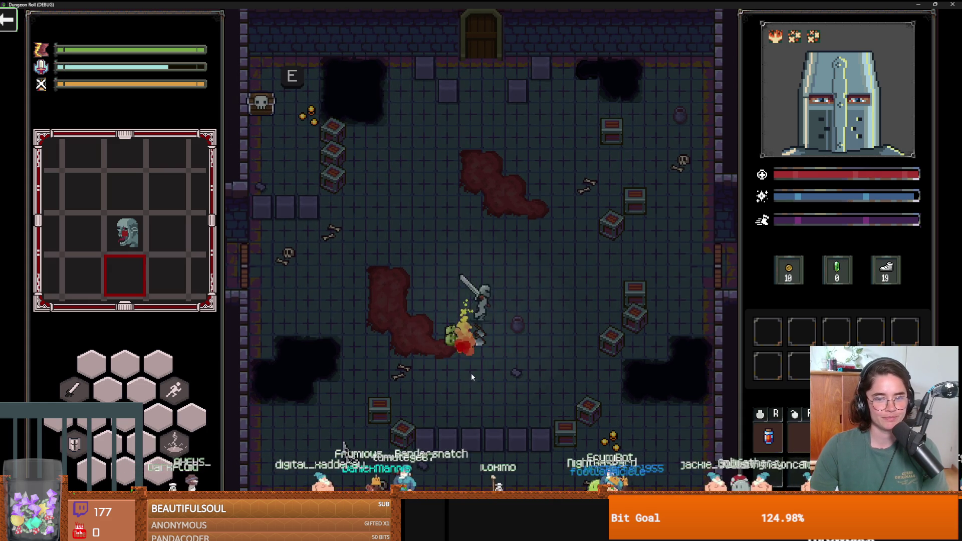
pyautogui.press('super+Down')
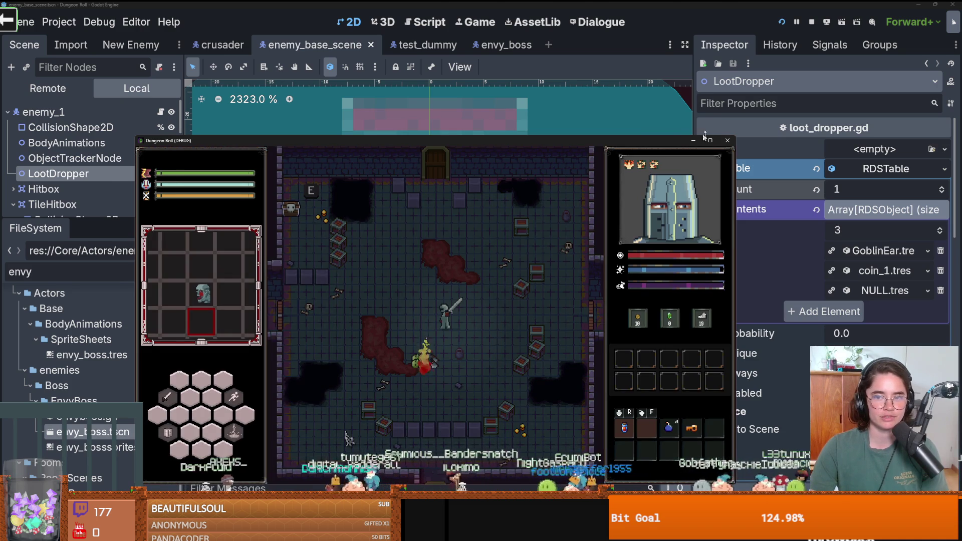
# Close the running game, enlarge the output panel, and save the current scene
pyautogui.click(725, 140)
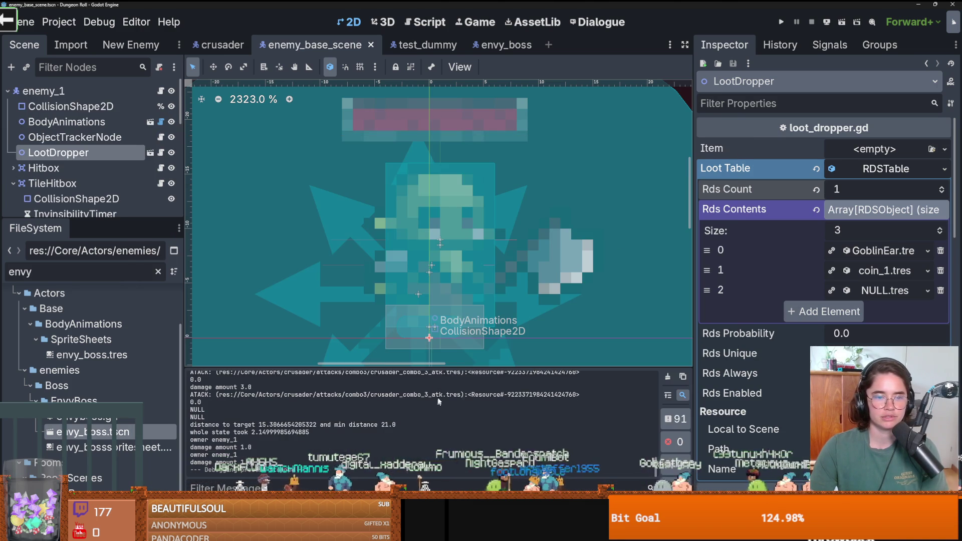
pyautogui.moveTo(375, 365)
pyautogui.mouseDown()
pyautogui.moveTo(349, 233)
pyautogui.moveTo(349, 368)
pyautogui.mouseUp()
pyautogui.hotkey('ctrl', 's')
pyautogui.scroll(3, 81, 397)
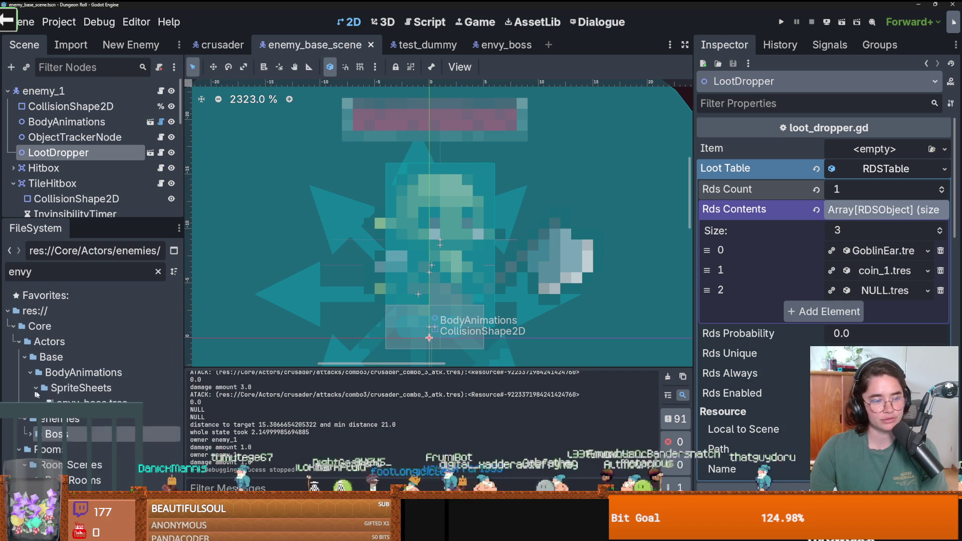
pyautogui.click(30, 372)
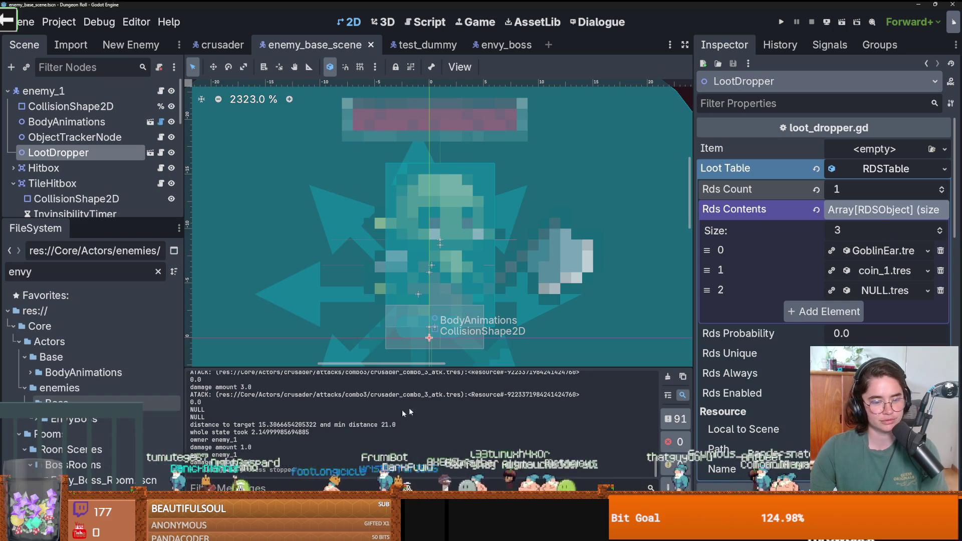
pyautogui.click(30, 372)
# Show a taller Debugger Errors list with the two instantiate warnings, and enlarge the Scene dock
pyautogui.click(288, 494)
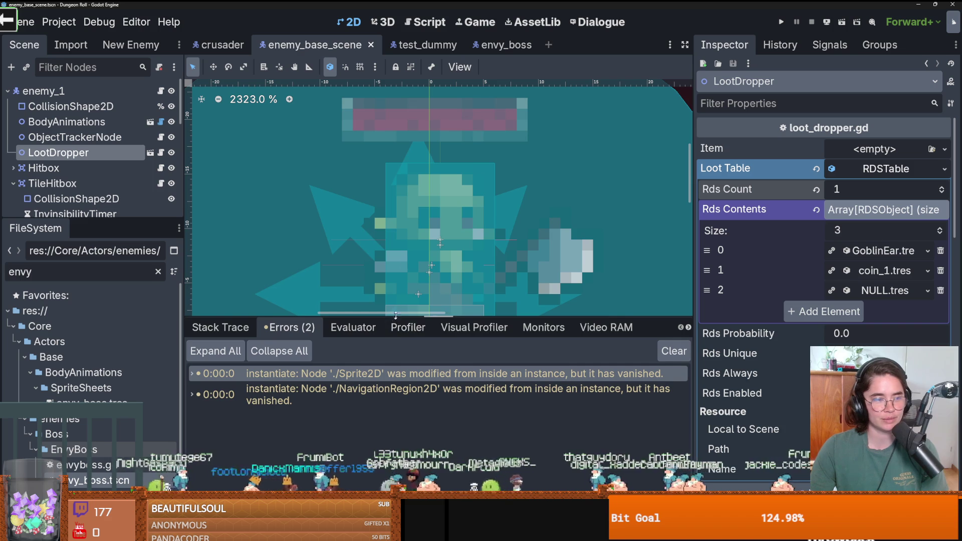
pyautogui.moveTo(401, 317); pyautogui.dragTo(401, 198)
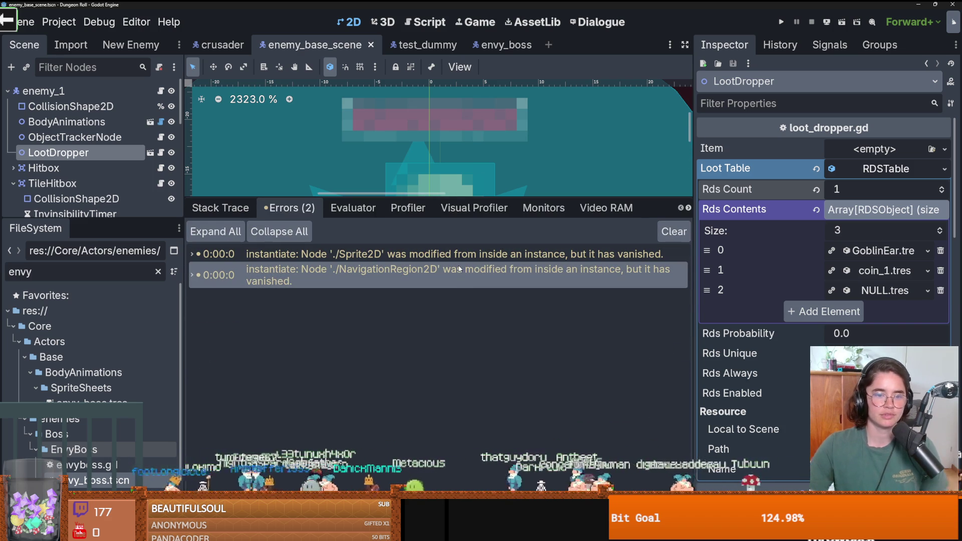
pyautogui.moveTo(459, 269)
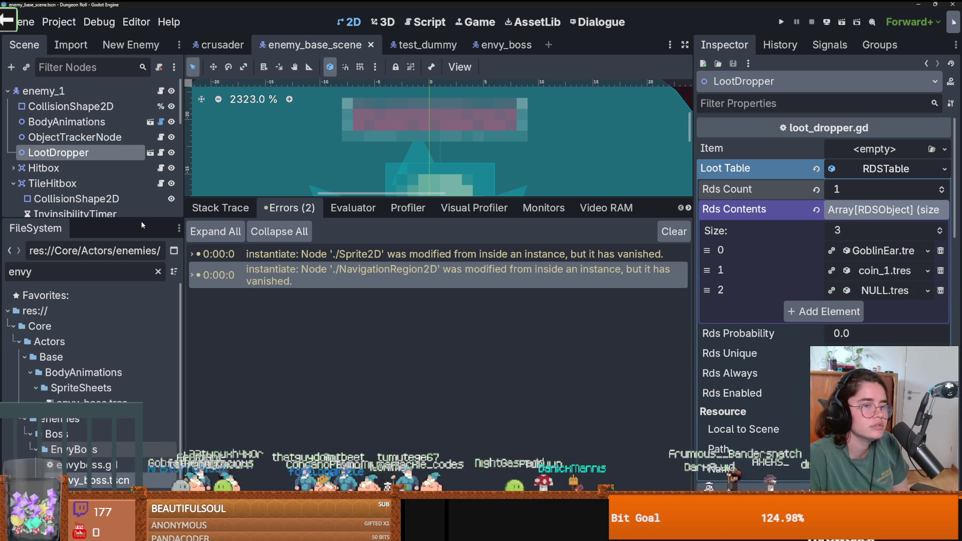
pyautogui.moveTo(134, 219); pyautogui.dragTo(134, 392)
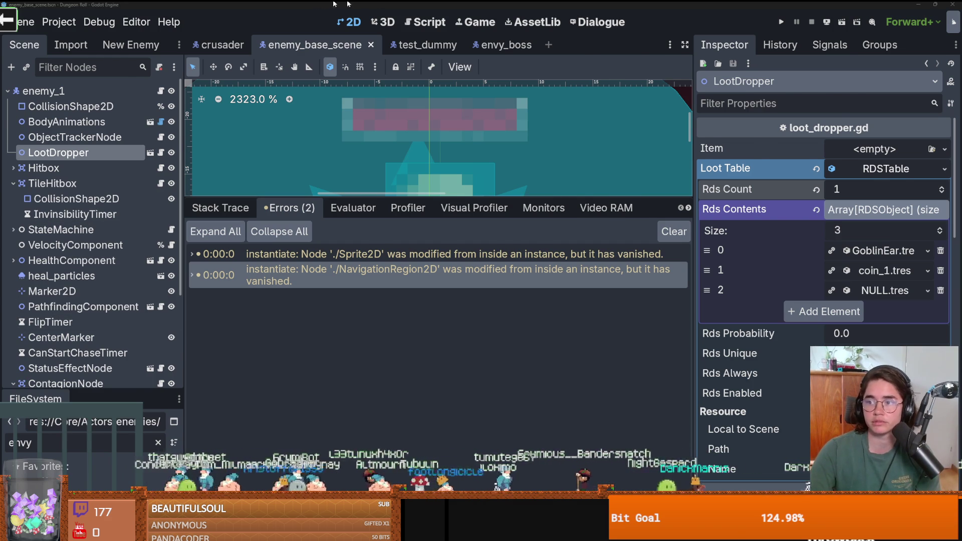
# Finish the commit summary in GitHub Desktop and commit all changed files to dev
pyautogui.hotkey('alt', 'Tab')
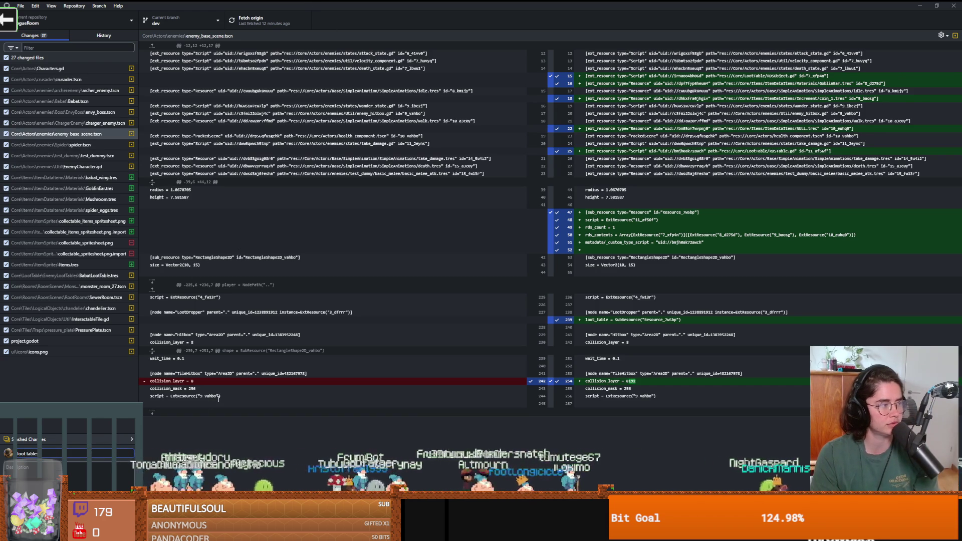
pyautogui.write('ew')
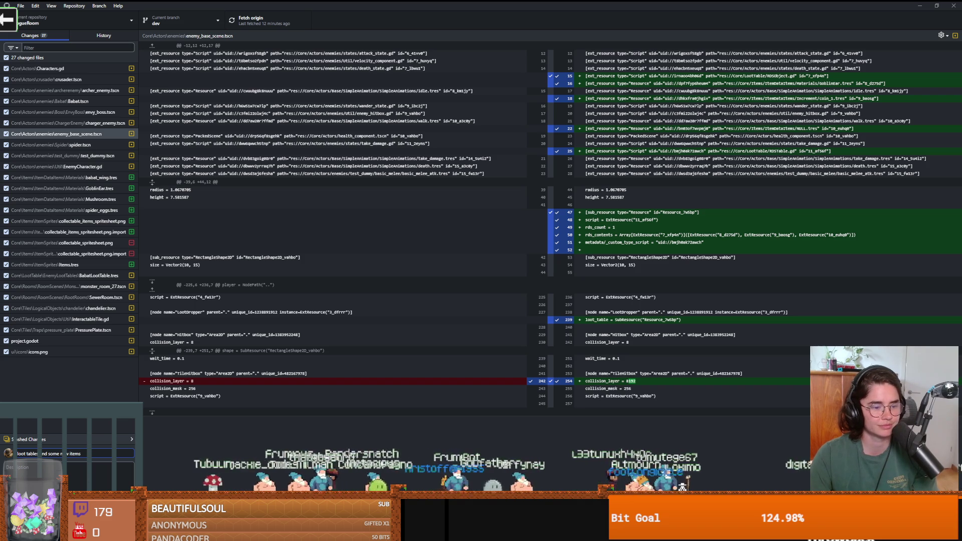
pyautogui.click(110, 375)
pyautogui.click(273, 27)
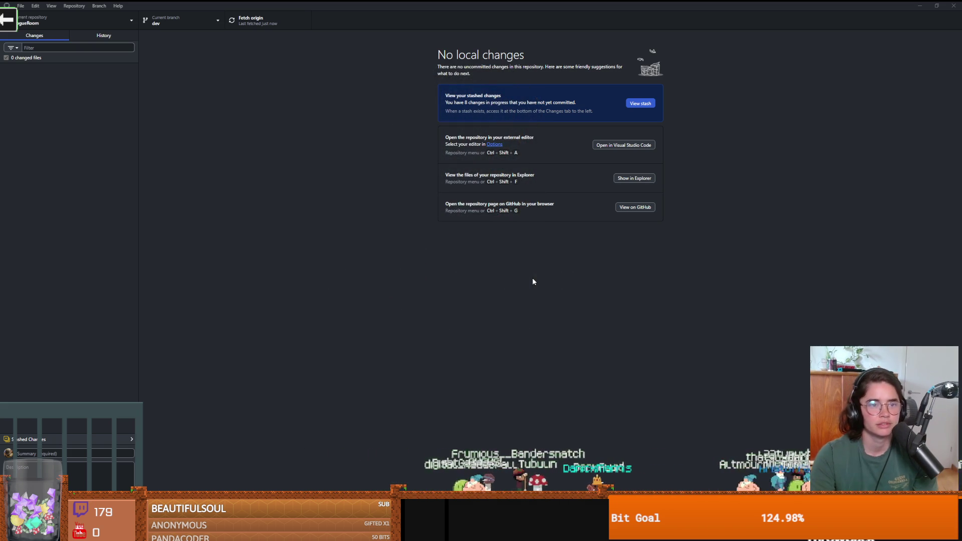
# Switch from GitHub Desktop back to the Godot editor with enemy_base_scene
pyautogui.hotkey('alt', 'Tab')
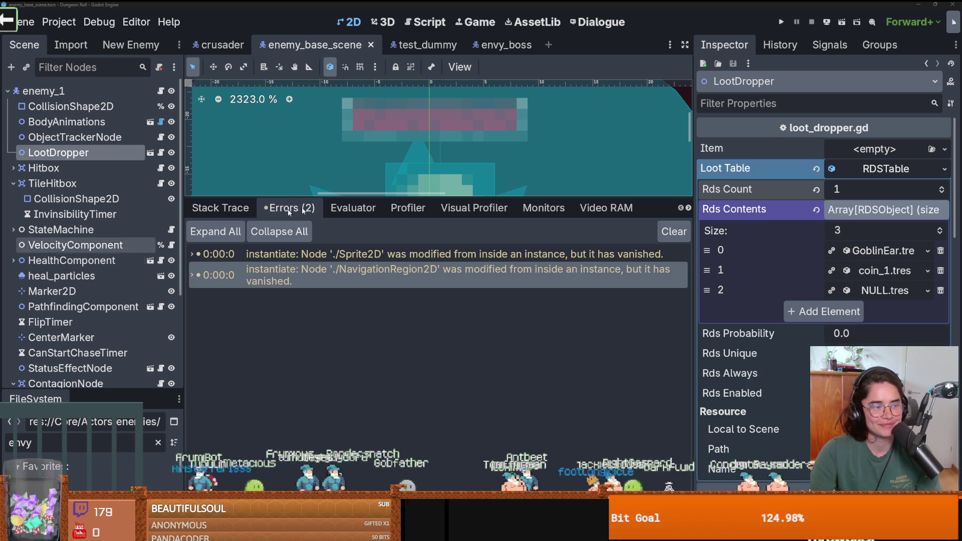
# Enlarge the 2D viewport and save enemy_base_scene with its LootDropper table shown
pyautogui.moveTo(346, 197); pyautogui.dragTo(346, 339)
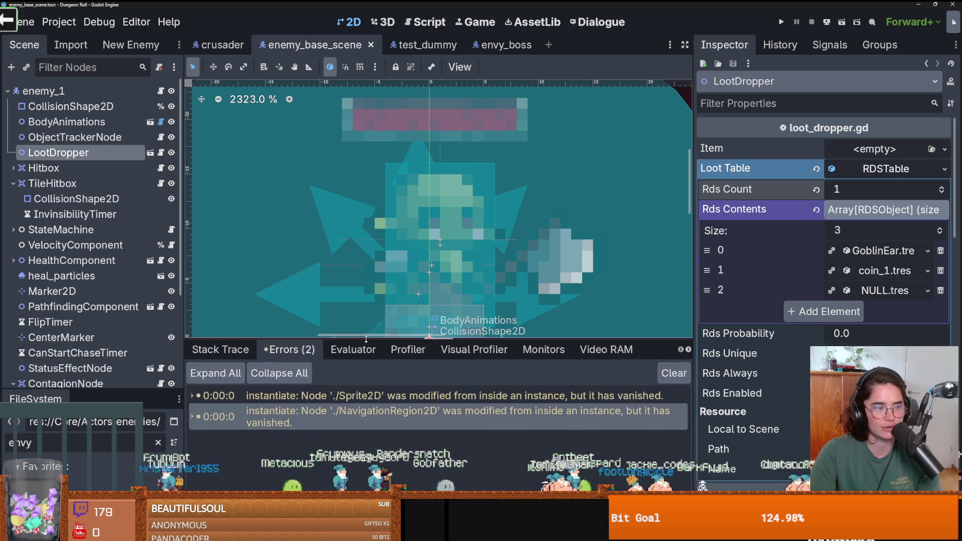
pyautogui.hotkey('ctrl', 's')
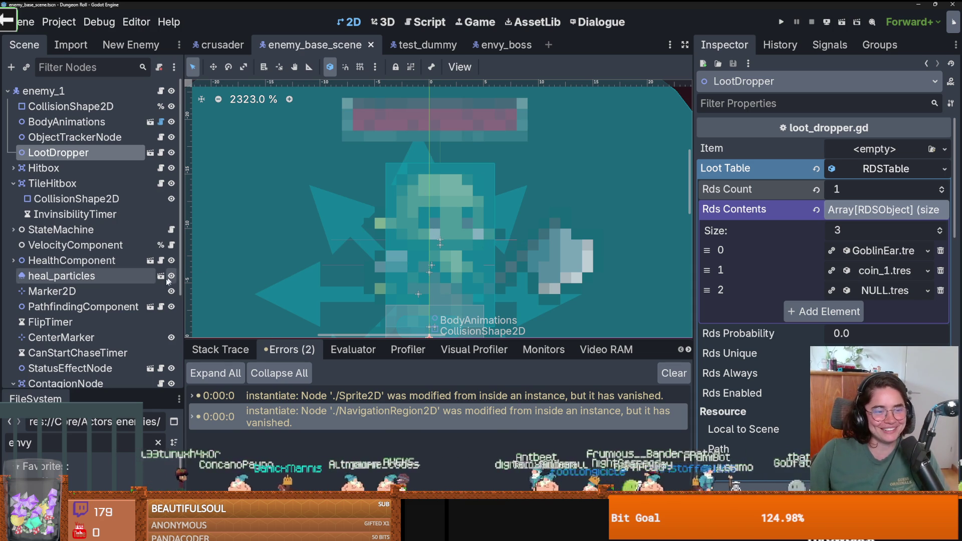
# Resize the scene view and save the enemy base scene
pyautogui.moveTo(182, 281); pyautogui.dragTo(176, 281)
pyautogui.hotkey('ctrl', 's')
pyautogui.moveTo(353, 340); pyautogui.dragTo(353, 382)
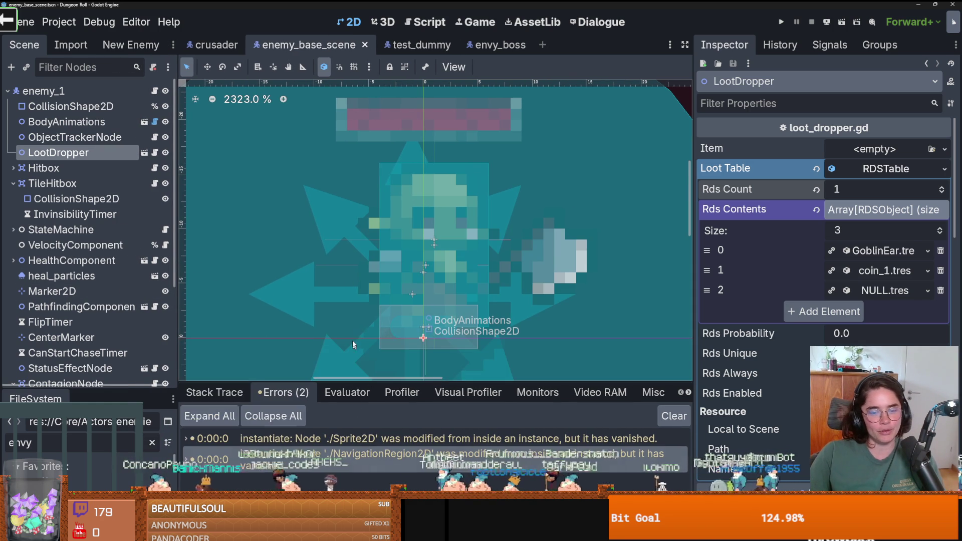
pyautogui.scroll(-3, 458, 203)
pyautogui.scroll(-3, 452, 209)
pyautogui.scroll(2, 453, 211)
pyautogui.scroll(-2, 433, 224)
pyautogui.hotkey('ctrl', 's')
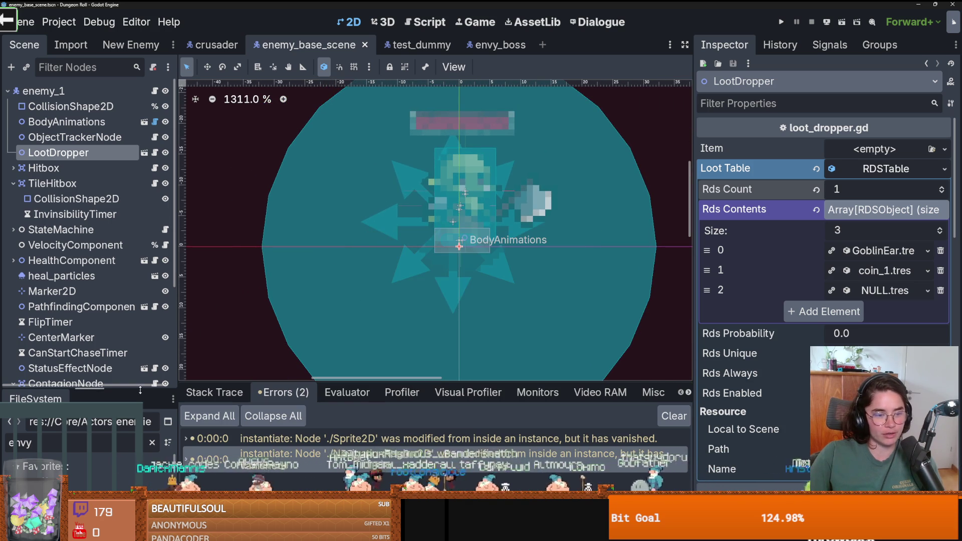
# Enlarge the FileSystem dock, clear the 'envy' filter, and select the Core folder
pyautogui.moveTo(140, 390); pyautogui.dragTo(141, 228)
pyautogui.moveTo(178, 359); pyautogui.dragTo(211, 357)
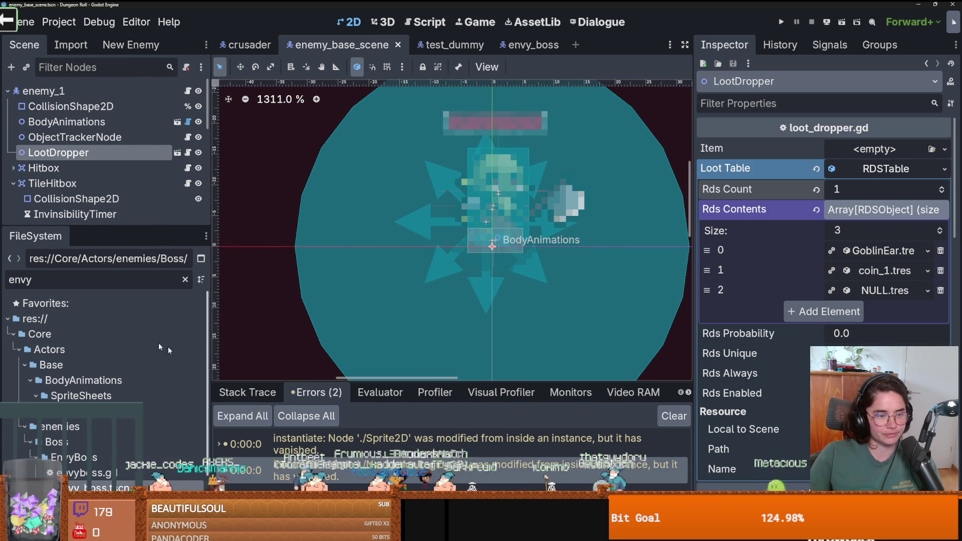
pyautogui.click(185, 280)
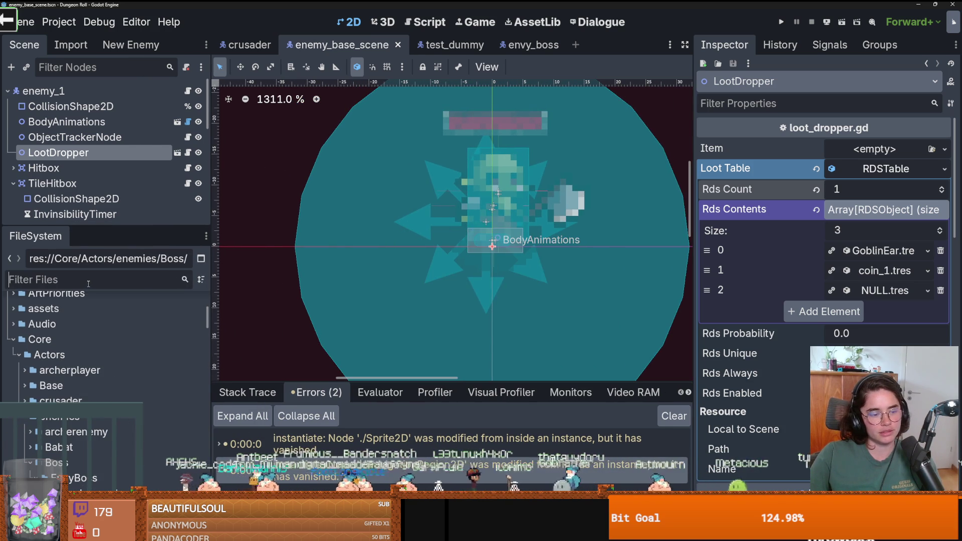
pyautogui.scroll(1, 89, 321)
pyautogui.click(40, 355)
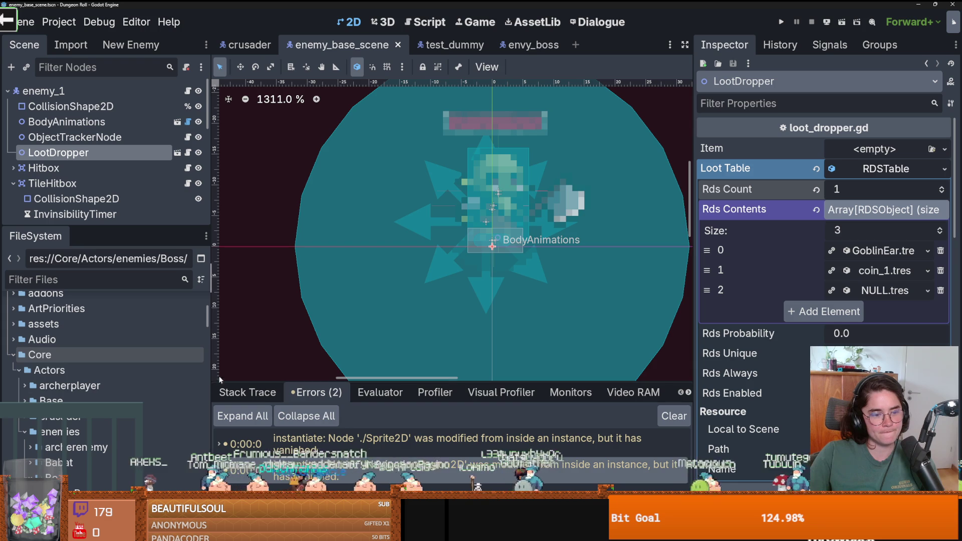
pyautogui.moveTo(216, 382); pyautogui.dragTo(238, 383)
pyautogui.scroll(-2, 69, 349)
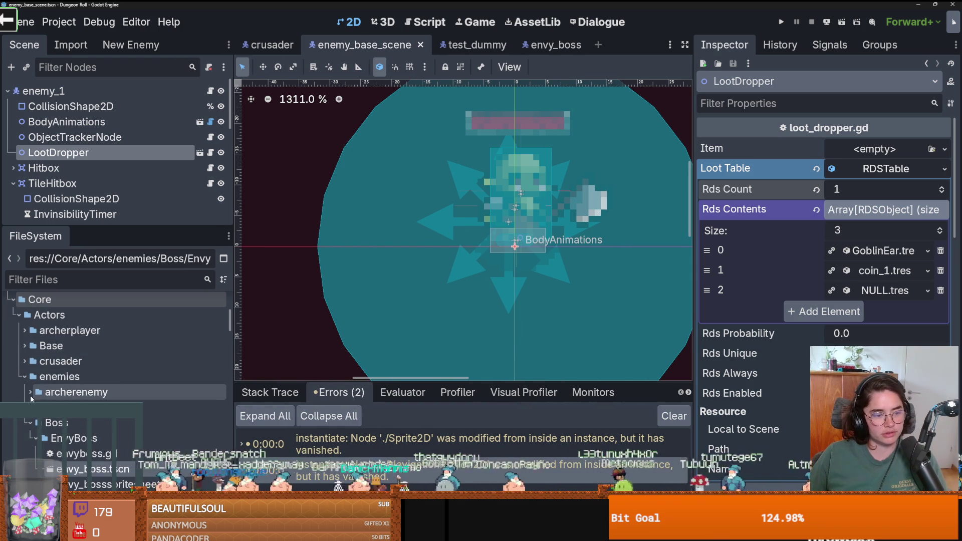
# Filter files for 'chest' and preview IconChest.png, chest_1.png and chest_2.png
pyautogui.hotkey('ctrl', 'f')
pyautogui.write('chest')
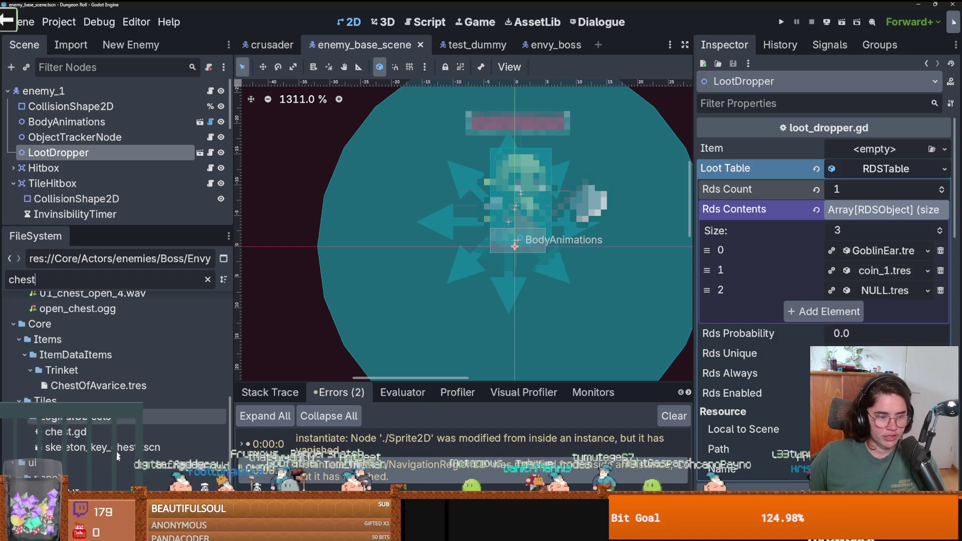
pyautogui.click(71, 509)
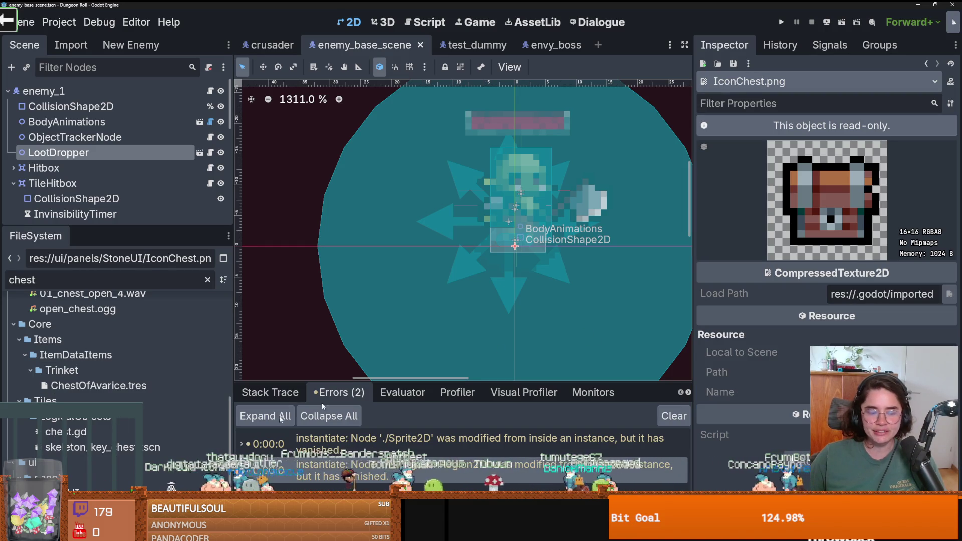
pyautogui.scroll(3, 98, 473)
pyautogui.scroll(2, 97, 473)
pyautogui.click(69, 337)
pyautogui.click(74, 353)
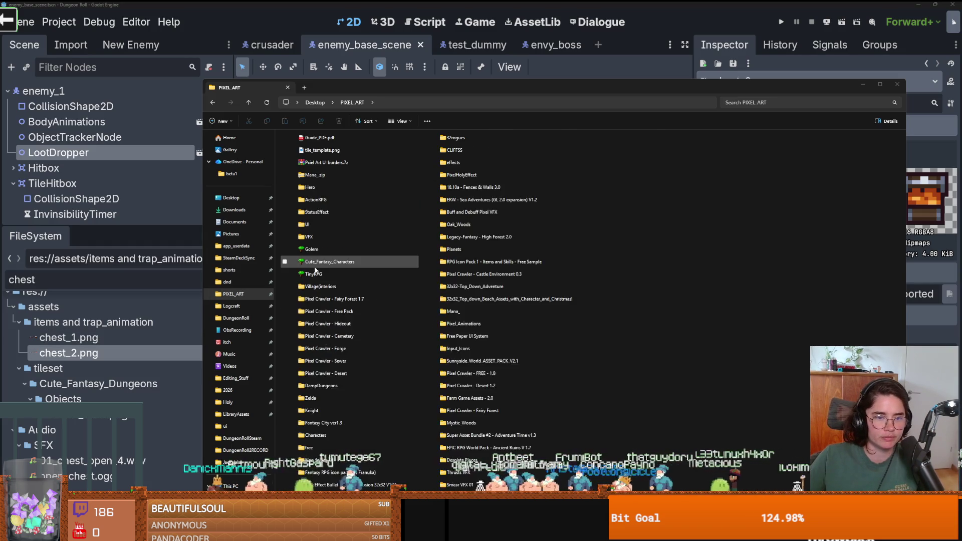
# Switch the PIXEL_ART folder from list view to large icons with Ctrl+scroll
pyautogui.keyDown('ctrl'); pyautogui.scroll(3, 315, 271); pyautogui.keyUp('ctrl')
pyautogui.keyDown('ctrl'); pyautogui.scroll(3, 321, 266); pyautogui.keyUp('ctrl')
pyautogui.keyDown('ctrl'); pyautogui.scroll(1, 393, 281); pyautogui.keyUp('ctrl')
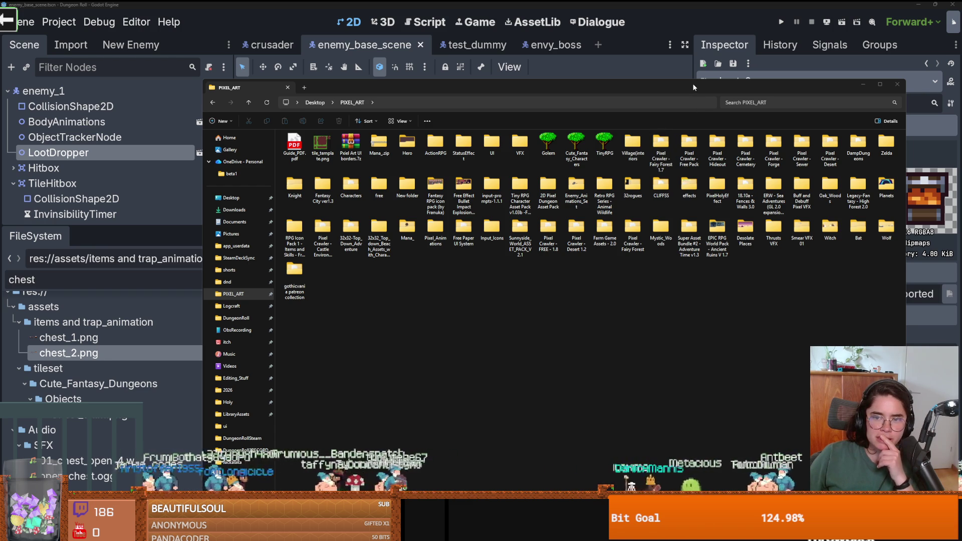
# Drag the PIXEL_ART Explorer window to the right edge of the screen
pyautogui.moveTo(692, 83); pyautogui.dragTo(961, 83)
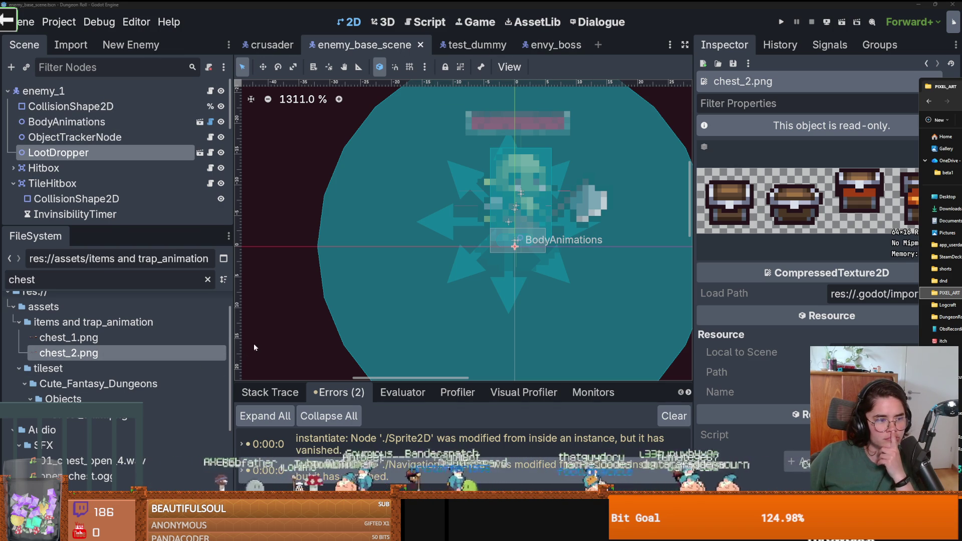
# Clear the 'chest' file filter and open Dungeon.tscn from Favorites
pyautogui.scroll(2, 231, 346)
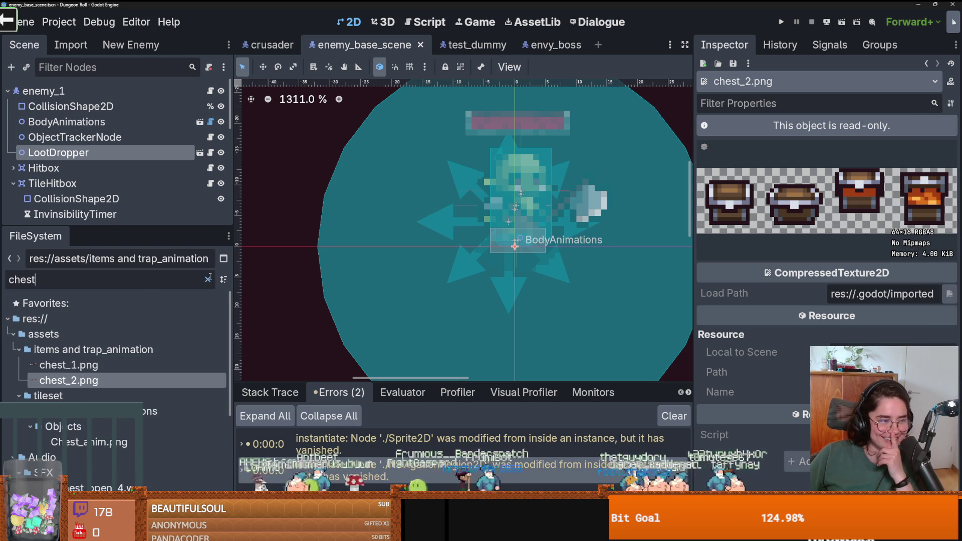
pyautogui.click(208, 279)
pyautogui.scroll(-3, 60, 351)
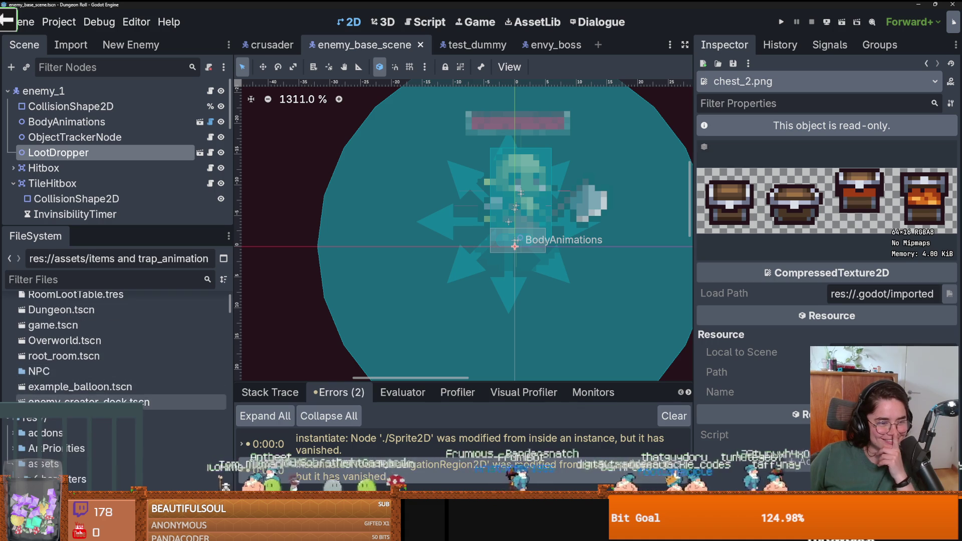
pyautogui.scroll(3, 62, 325)
pyautogui.doubleClick(61, 365)
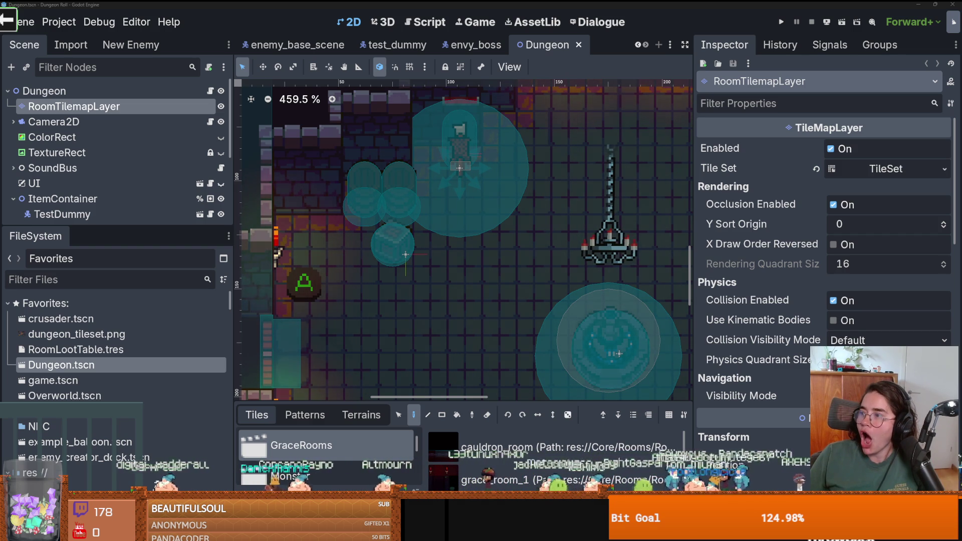
pyautogui.hotkey('alt', 'Tab')
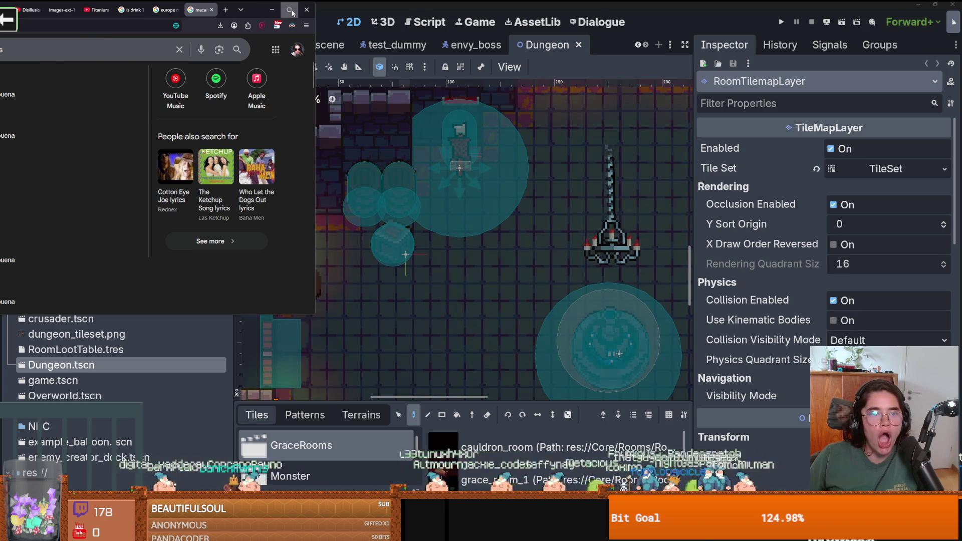
# Maximize and zoom in the lyrics page, highlighting second-verse lines including the word 'alegría'
pyautogui.click(290, 10)
pyautogui.hotkey('ctrl', '+')
pyautogui.hotkey('ctrl', '+')
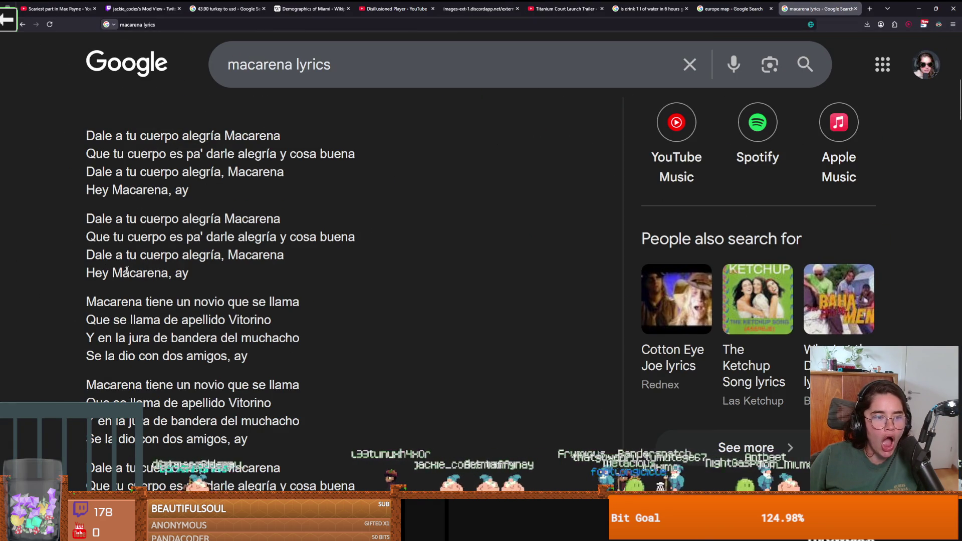
pyautogui.moveTo(89, 218); pyautogui.dragTo(264, 223)
pyautogui.click(123, 239)
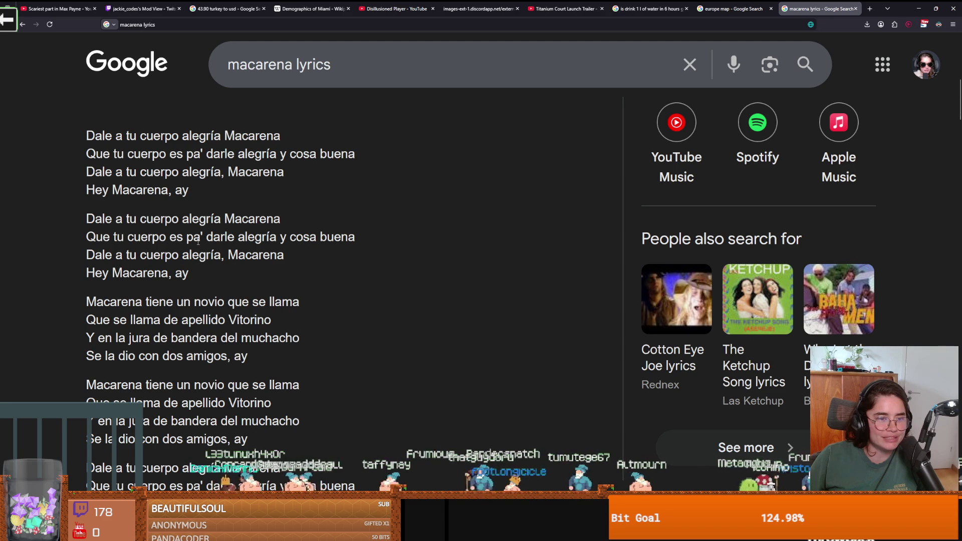
pyautogui.doubleClick(253, 236)
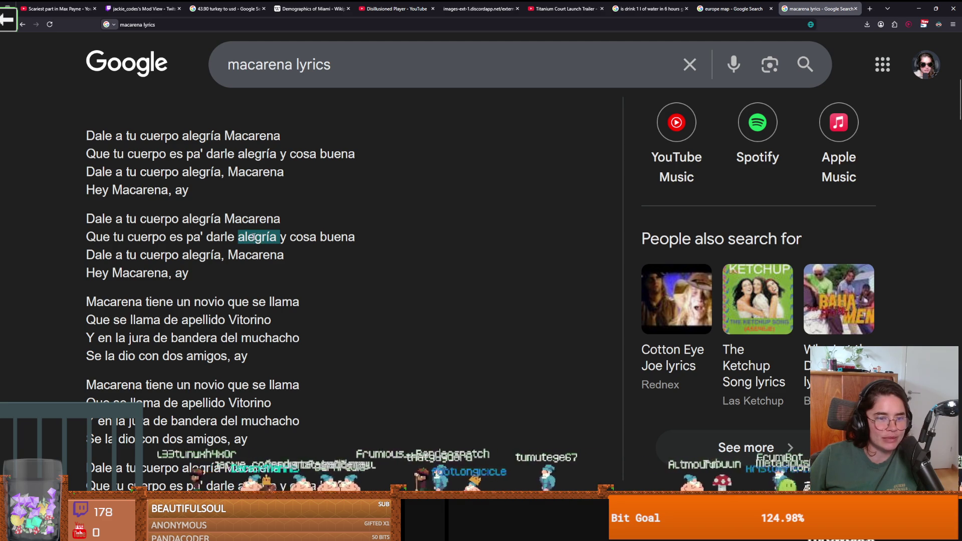
pyautogui.click(417, 216)
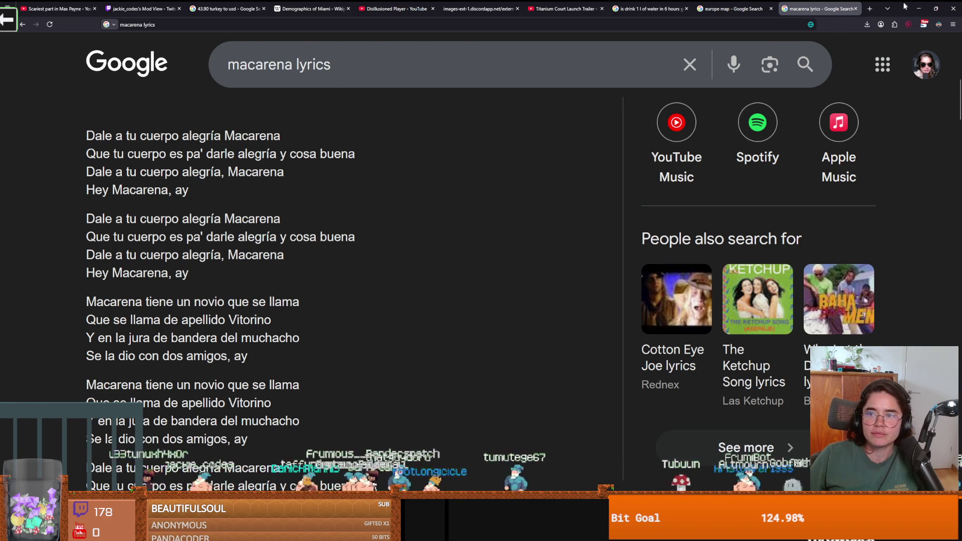
pyautogui.click(919, 8)
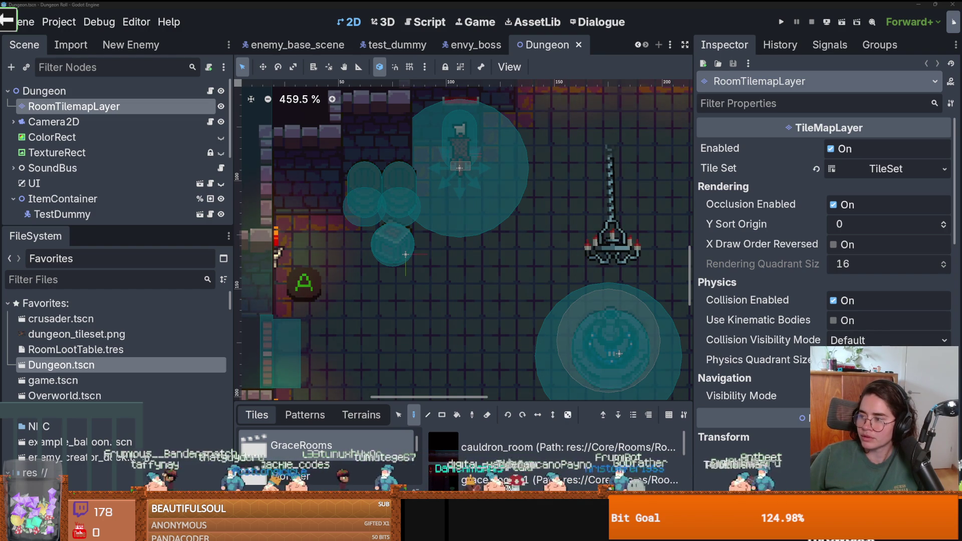
# Scroll down through the Macarena lyrics, then zoom the page out to fit more verses
pyautogui.hotkey('alt', 'Tab')
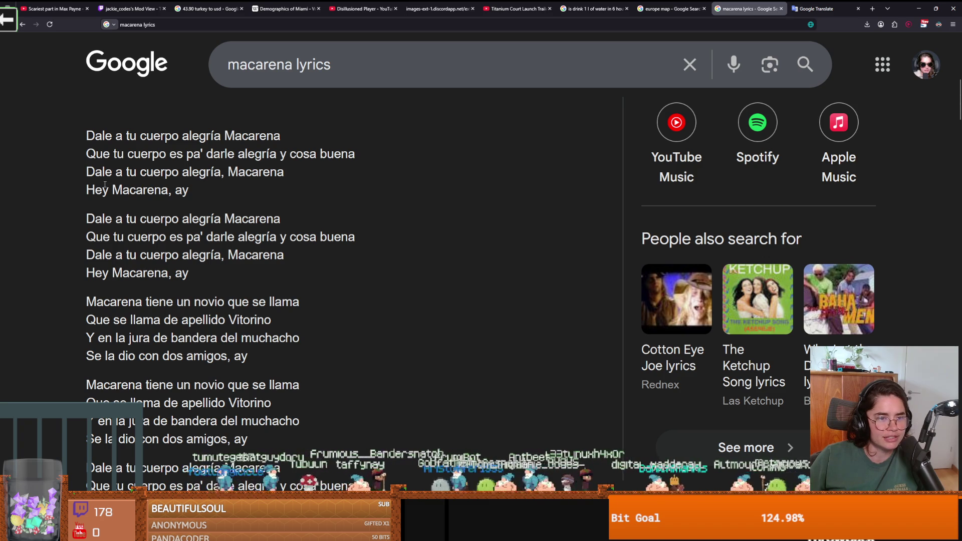
pyautogui.scroll(-3, 215, 246)
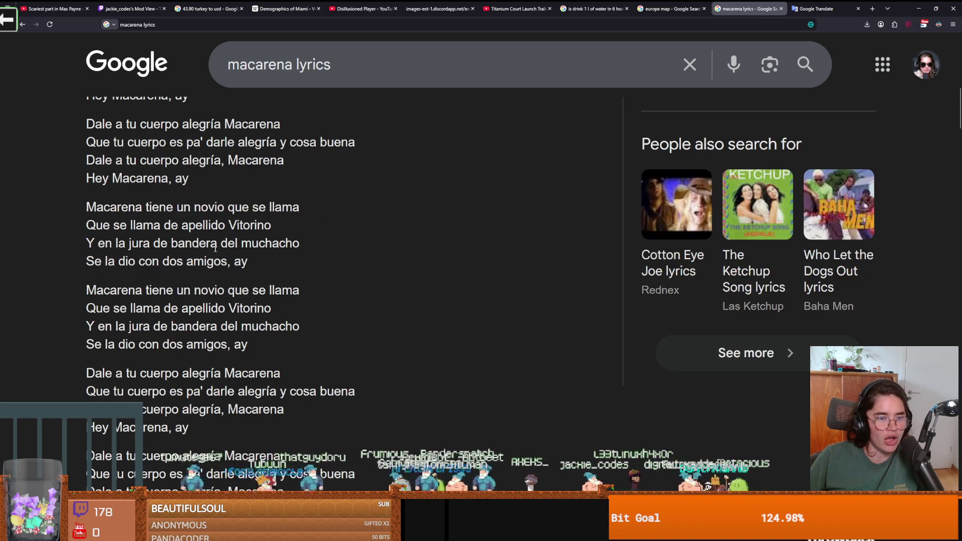
pyautogui.scroll(-8, 146, 303)
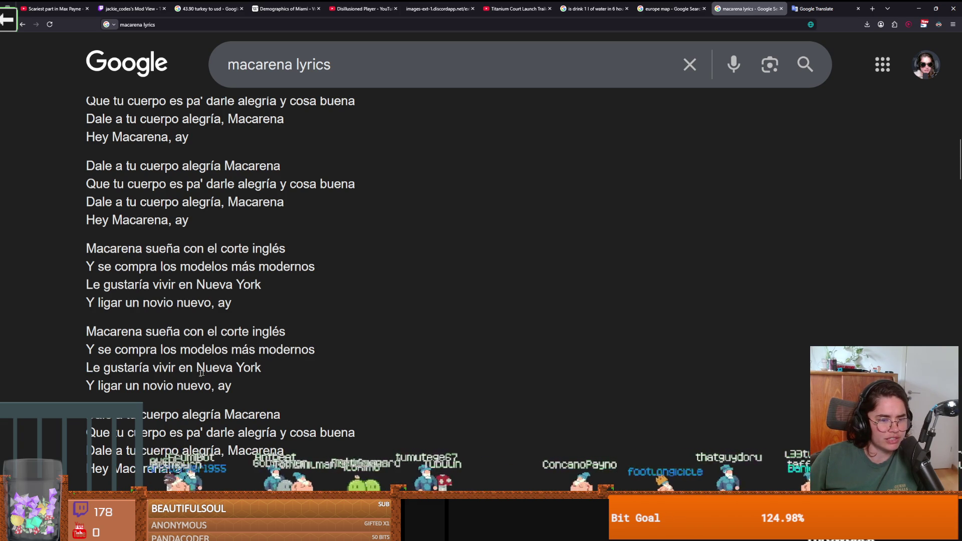
pyautogui.scroll(-2, 106, 385)
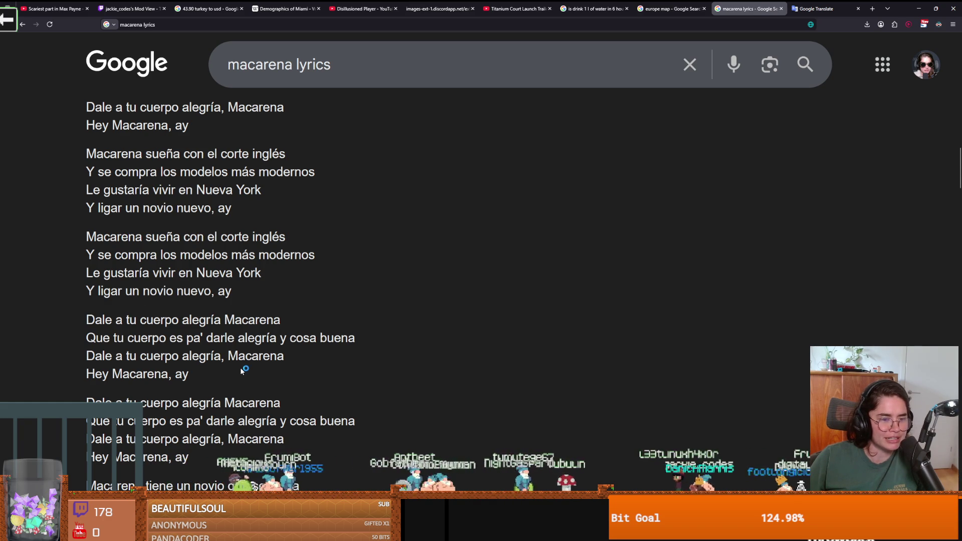
pyautogui.scroll(-2, 242, 372)
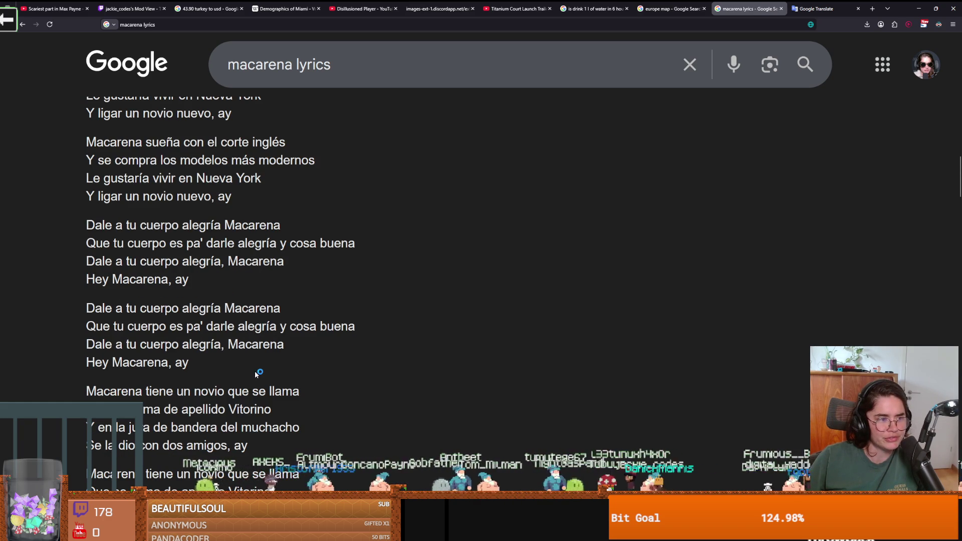
pyautogui.scroll(4, 263, 375)
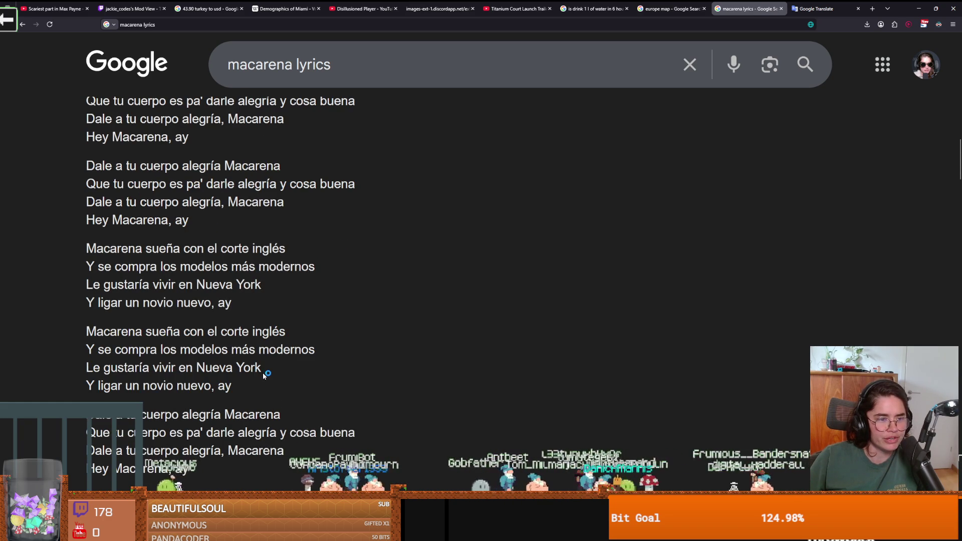
pyautogui.scroll(-10, 265, 375)
pyautogui.scroll(-4, 263, 374)
pyautogui.hotkey('ctrl', '-')
pyautogui.hotkey('ctrl', '-')
pyautogui.hotkey('ctrl', '-')
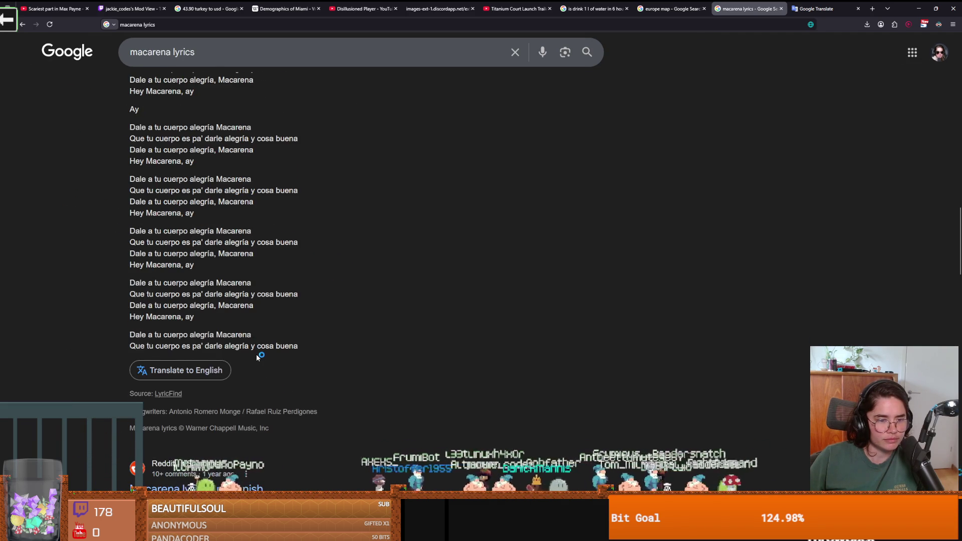
# Scroll back through the verses and zoom the lyrics text in again for reading
pyautogui.scroll(10, 257, 357)
pyautogui.scroll(6, 257, 356)
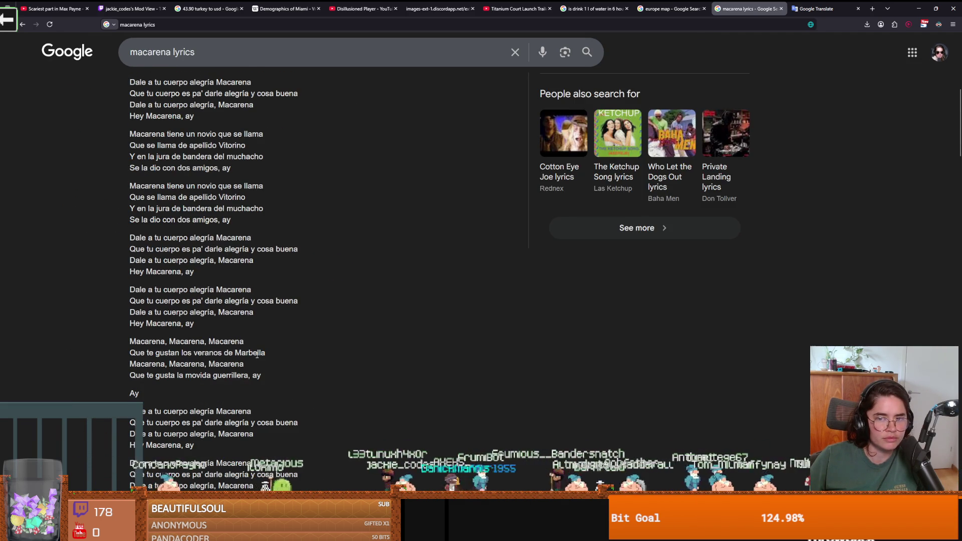
pyautogui.scroll(6, 257, 355)
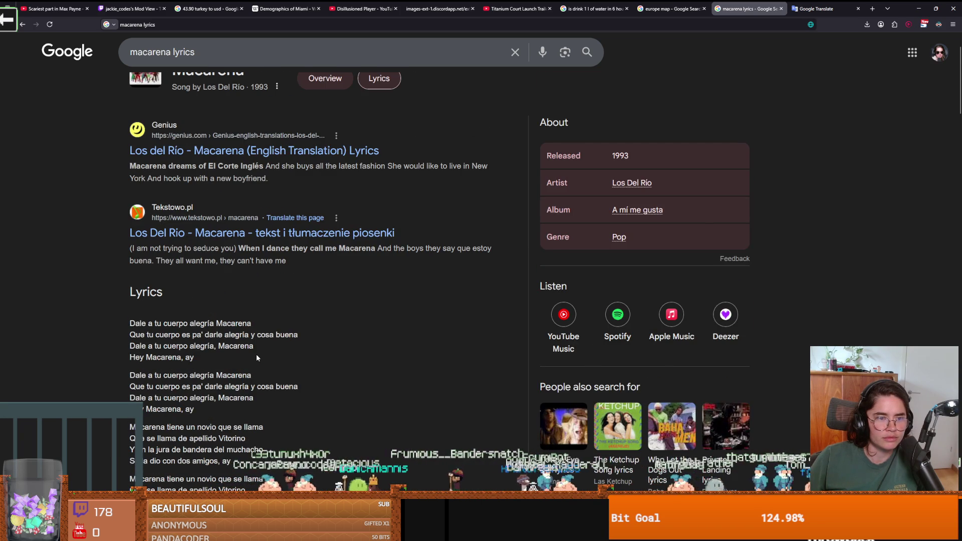
pyautogui.scroll(-2, 257, 358)
pyautogui.scroll(-3, 256, 357)
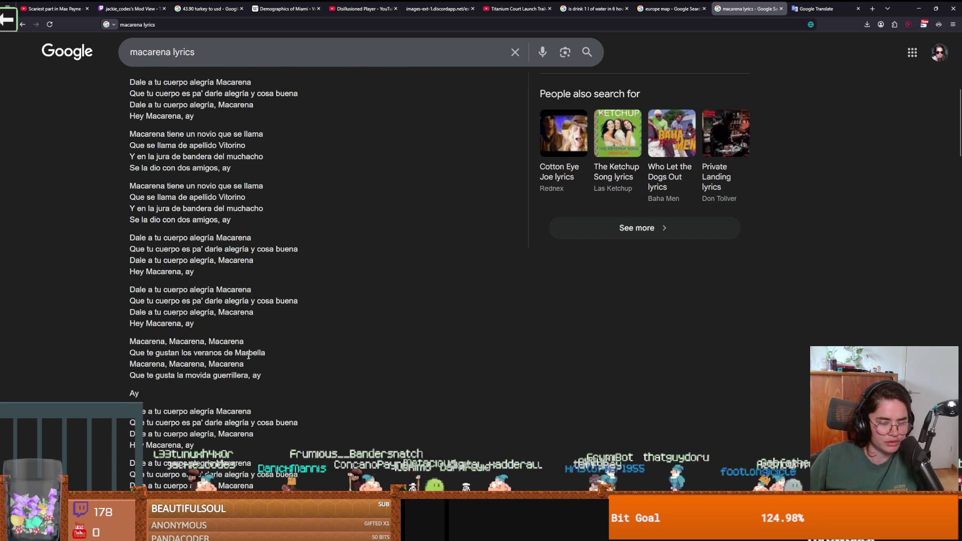
pyautogui.scroll(-2, 206, 357)
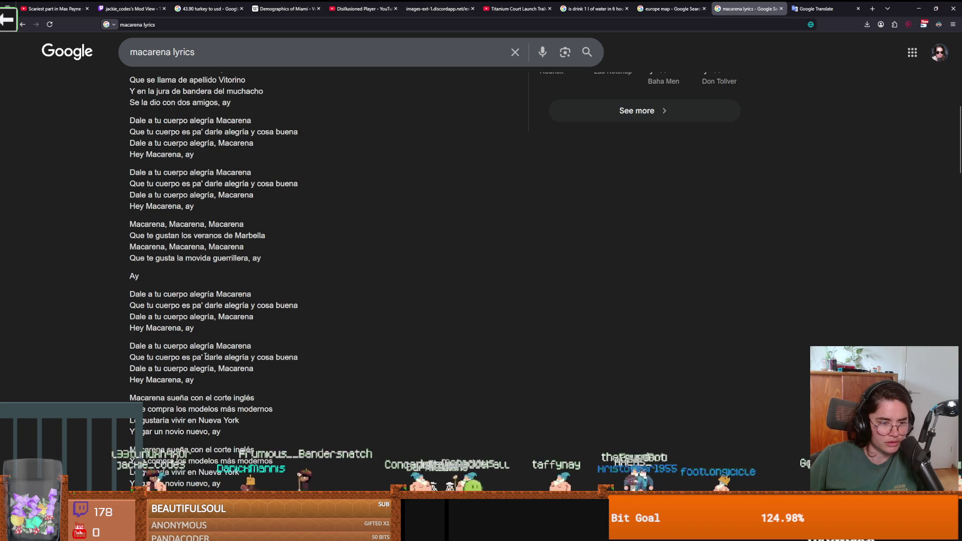
pyautogui.scroll(-5, 206, 356)
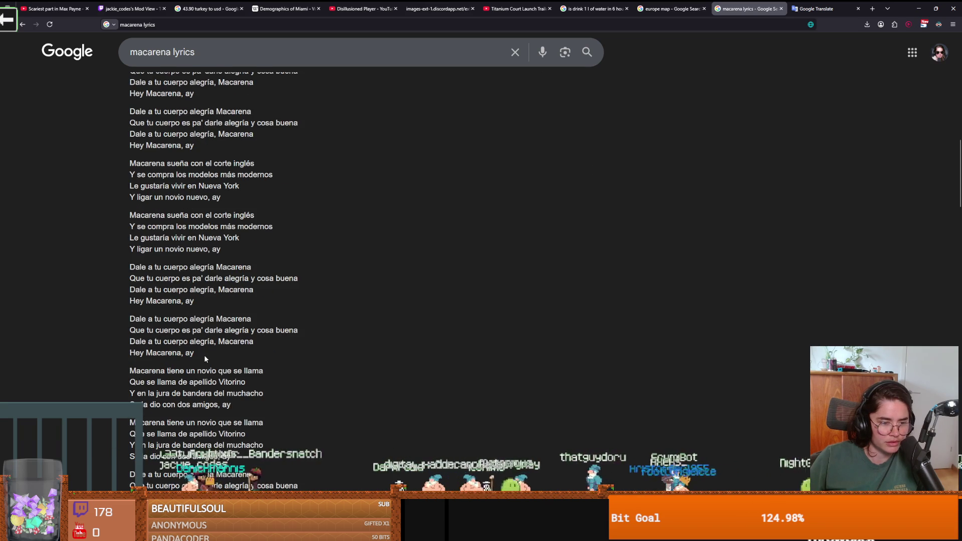
pyautogui.scroll(-5, 205, 359)
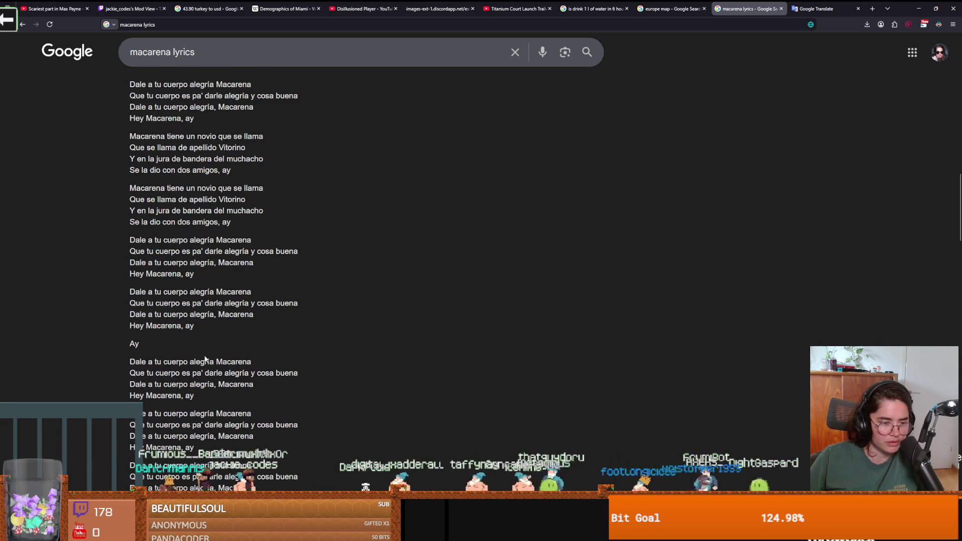
pyautogui.scroll(12, 206, 359)
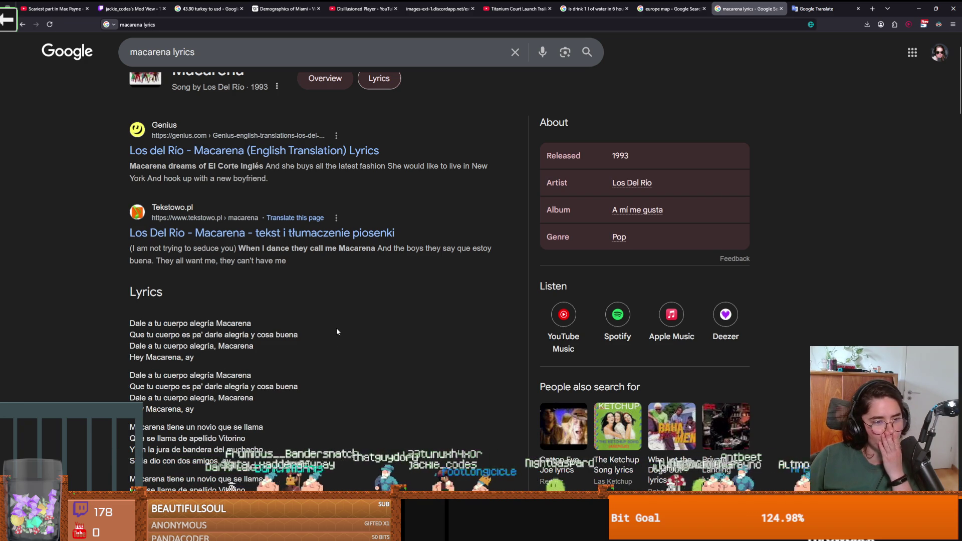
pyautogui.scroll(-3, 300, 377)
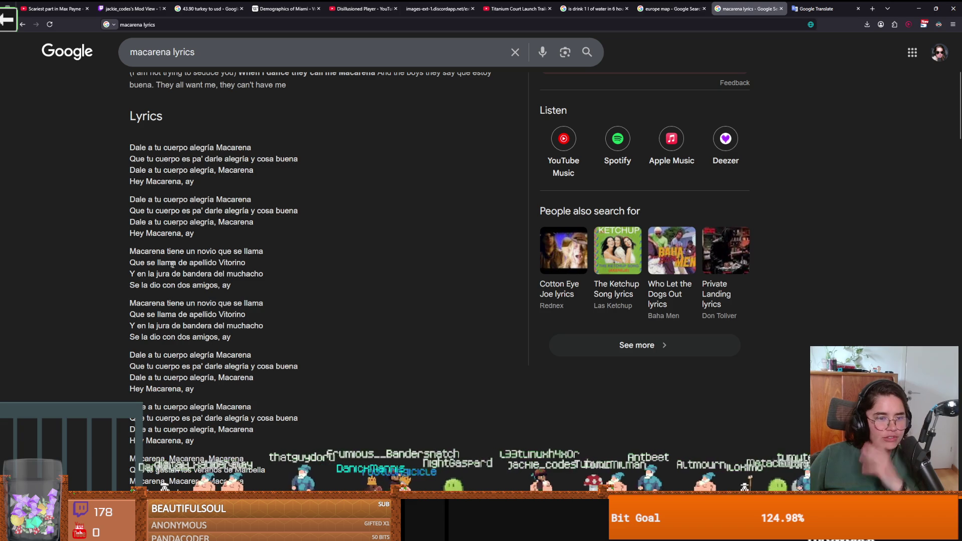
pyautogui.hotkey('ctrl', '+')
pyautogui.hotkey('ctrl', '+')
pyautogui.scroll(-2, 146, 321)
# Select the lyric line 'Y en la jura de bandera del muchacho' on the lyrics page
pyautogui.moveTo(68, 321)
pyautogui.mouseDown()
pyautogui.moveTo(197, 326)
pyautogui.moveTo(156, 331)
pyautogui.mouseUp()
pyautogui.click(156, 331)
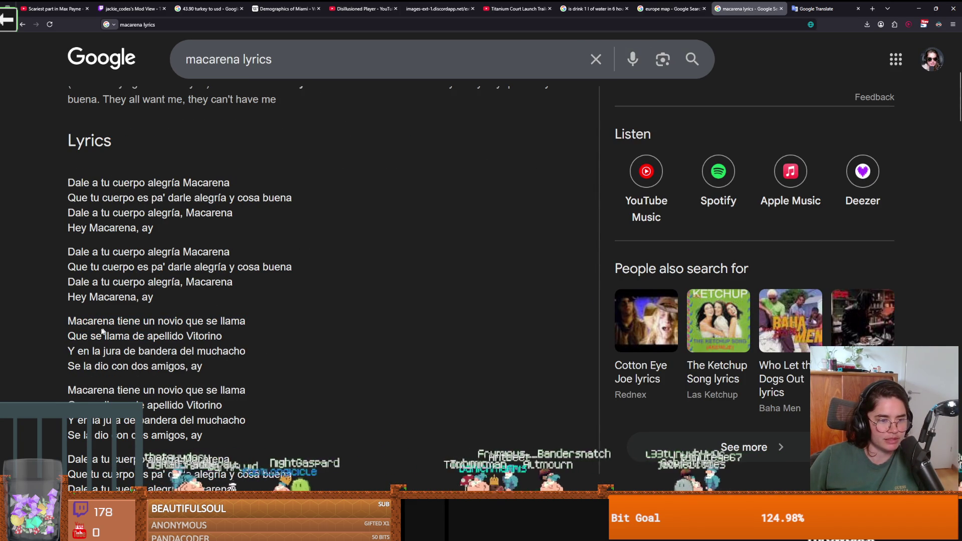
pyautogui.moveTo(76, 336); pyautogui.dragTo(210, 339)
pyautogui.click(228, 345)
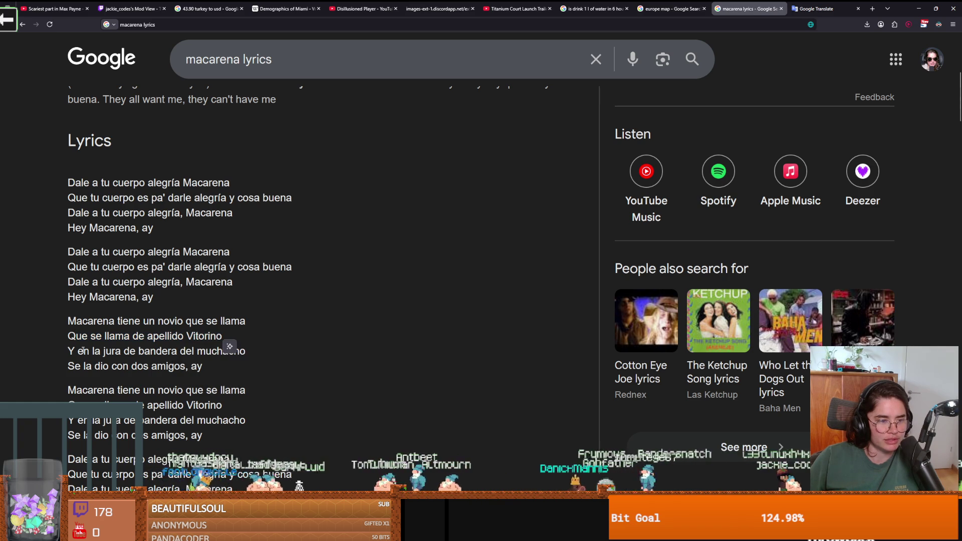
pyautogui.moveTo(69, 351); pyautogui.dragTo(237, 353)
pyautogui.click(100, 351)
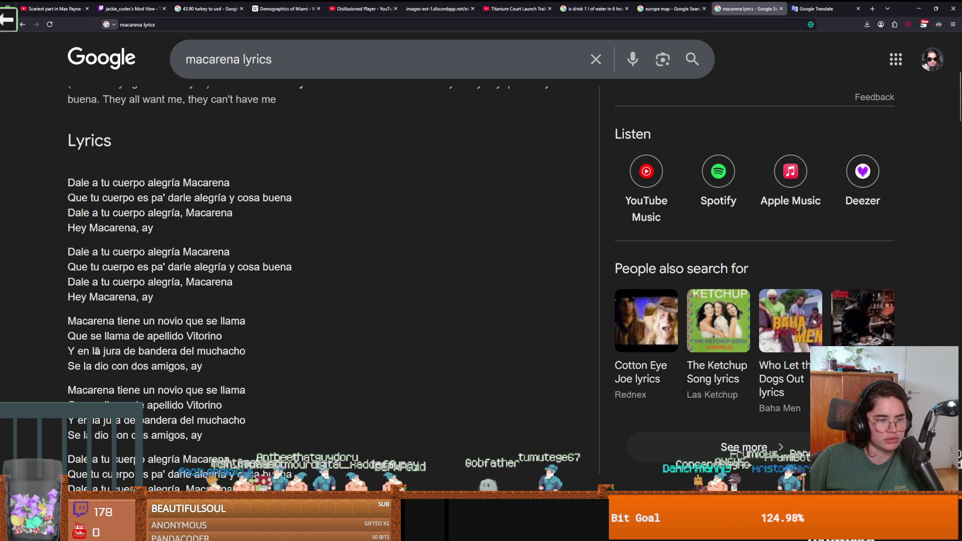
pyautogui.doubleClick(115, 351)
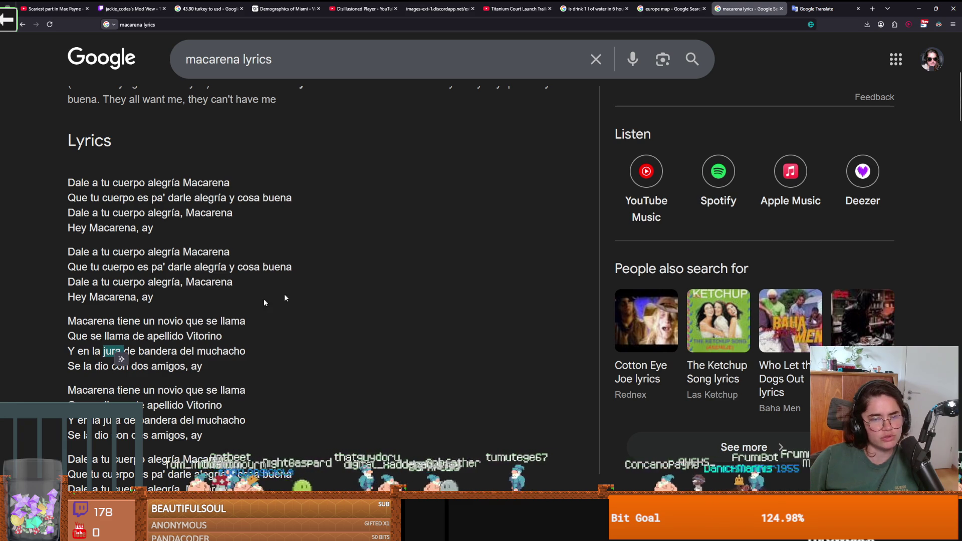
pyautogui.moveTo(248, 353); pyautogui.dragTo(68, 352)
pyautogui.hotkey('ctrl', 'c')
# Paste the line into Google Translate in place of the old source word
pyautogui.click(834, 9)
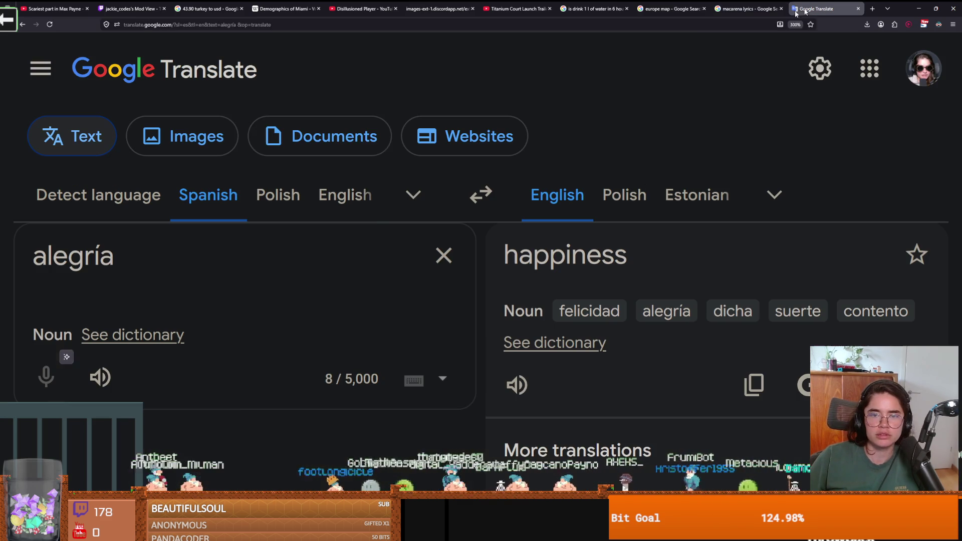
pyautogui.doubleClick(103, 250)
pyautogui.hotkey('ctrl', 'v')
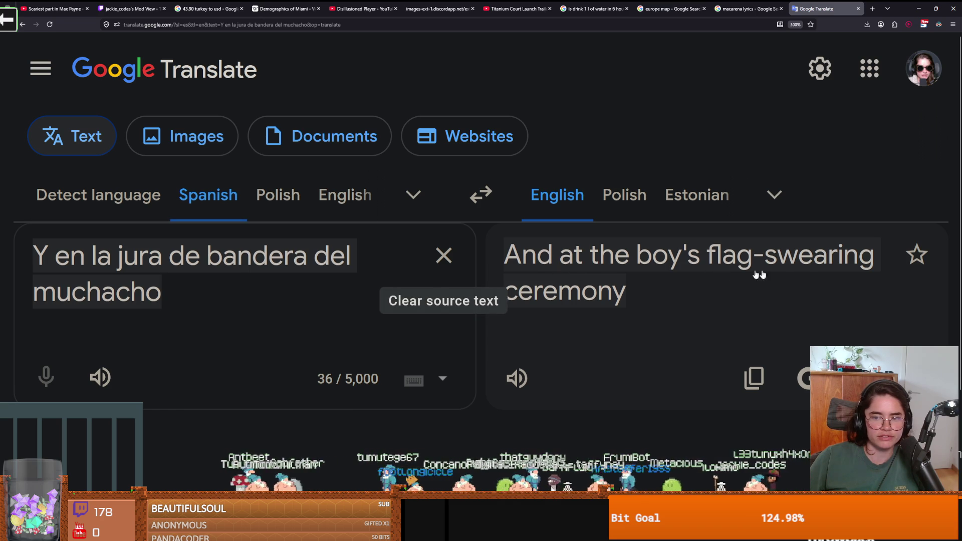
# Back on the lyrics, select the 'Se la dio con dos amigos' line, then the whole four-line Vitorino verse
pyautogui.click(751, 6)
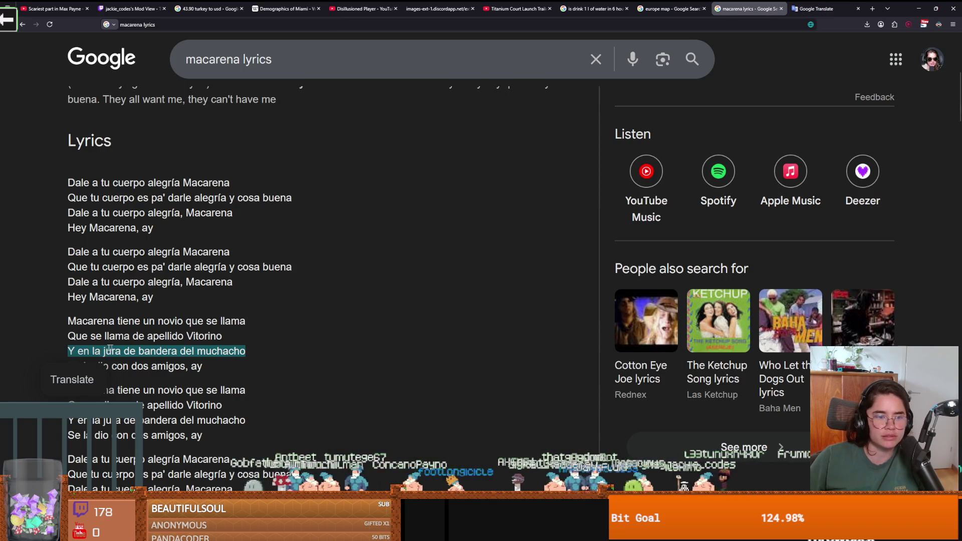
pyautogui.scroll(-2, 107, 342)
pyautogui.moveTo(72, 354); pyautogui.dragTo(208, 359)
pyautogui.click(146, 367)
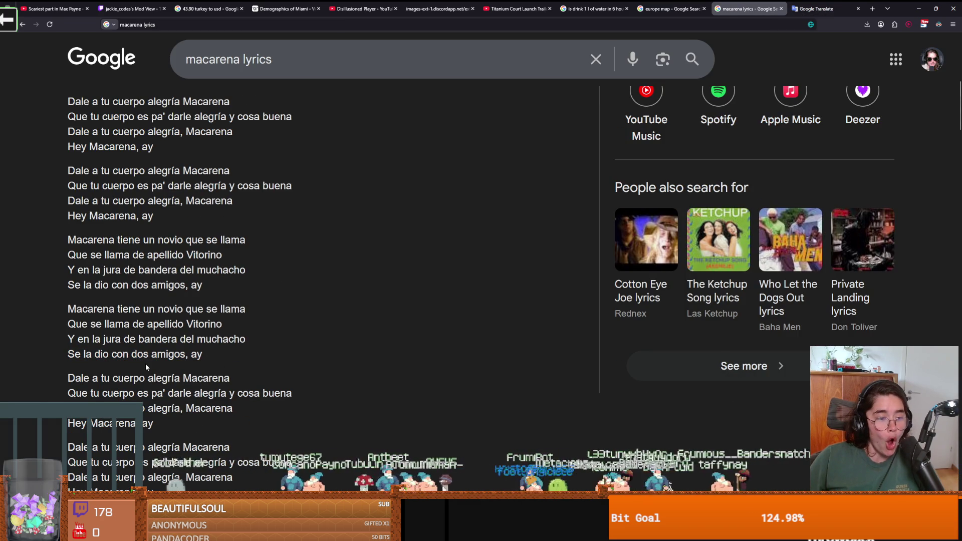
pyautogui.moveTo(76, 356); pyautogui.dragTo(193, 354)
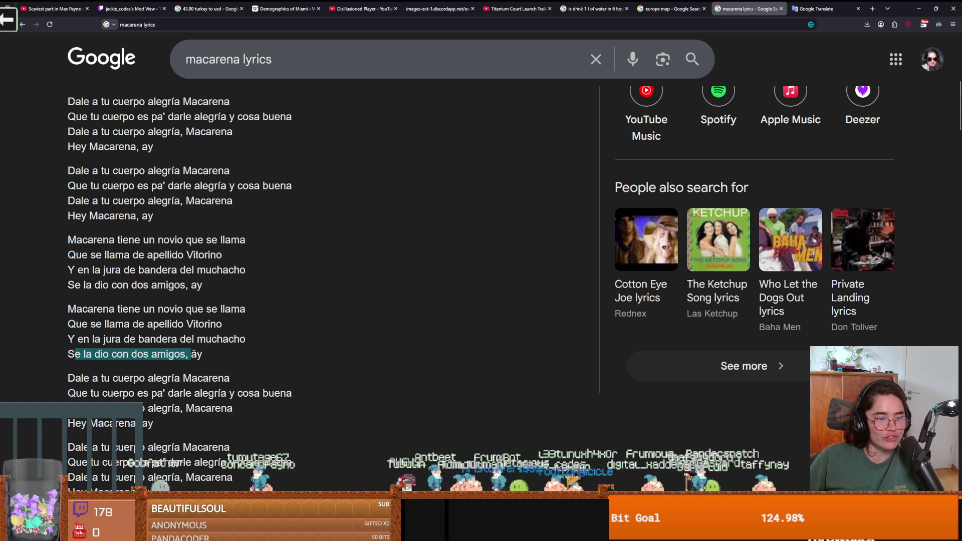
pyautogui.click(221, 354)
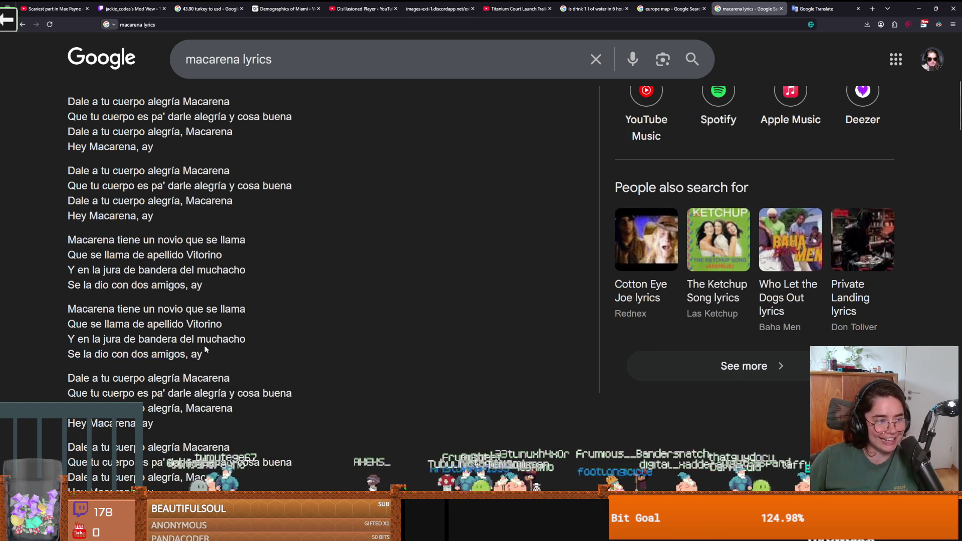
pyautogui.scroll(-2, 203, 347)
pyautogui.moveTo(213, 276); pyautogui.dragTo(64, 228)
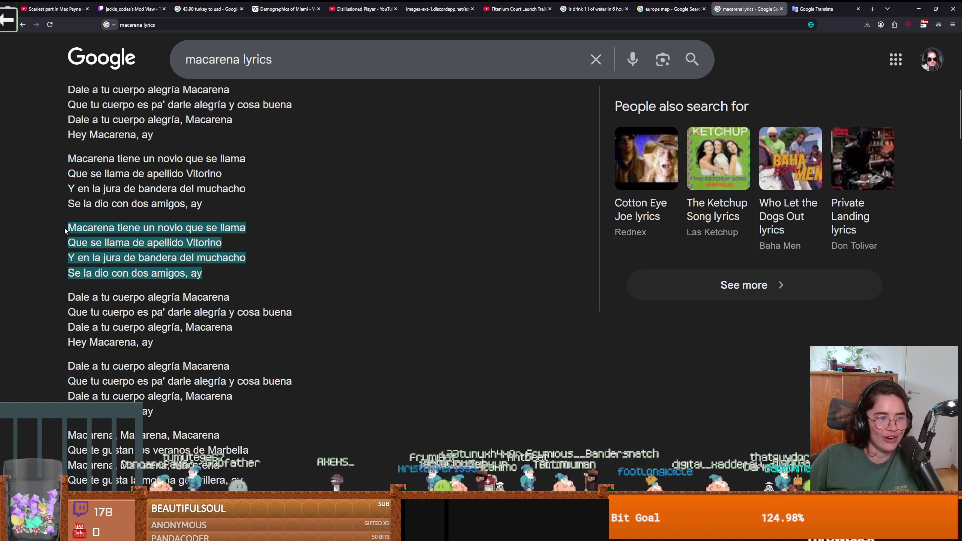
# Paste the copied four-line Vitorino verse into Google Translate, remove leftover text, zoom out, and go back to Godot
pyautogui.hotkey('ctrl', 'c')
pyautogui.click(822, 9)
pyautogui.moveTo(164, 291); pyautogui.dragTo(32, 253)
pyautogui.hotkey('ctrl', 'v')
pyautogui.press('BackSpace')
pyautogui.hotkey('ctrl', '-')
pyautogui.hotkey('ctrl', '-')
pyautogui.hotkey('ctrl', '-')
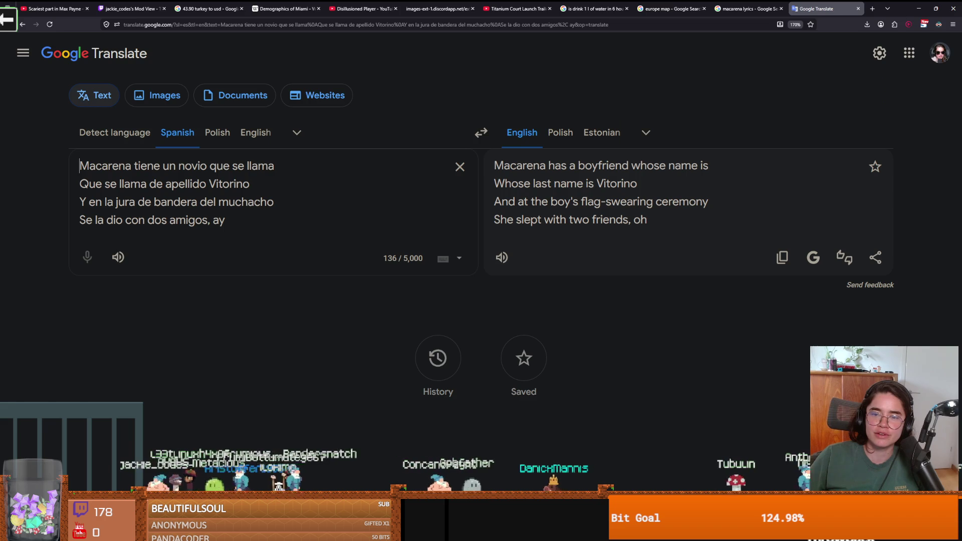
pyautogui.hotkey('alt', 'Tab')
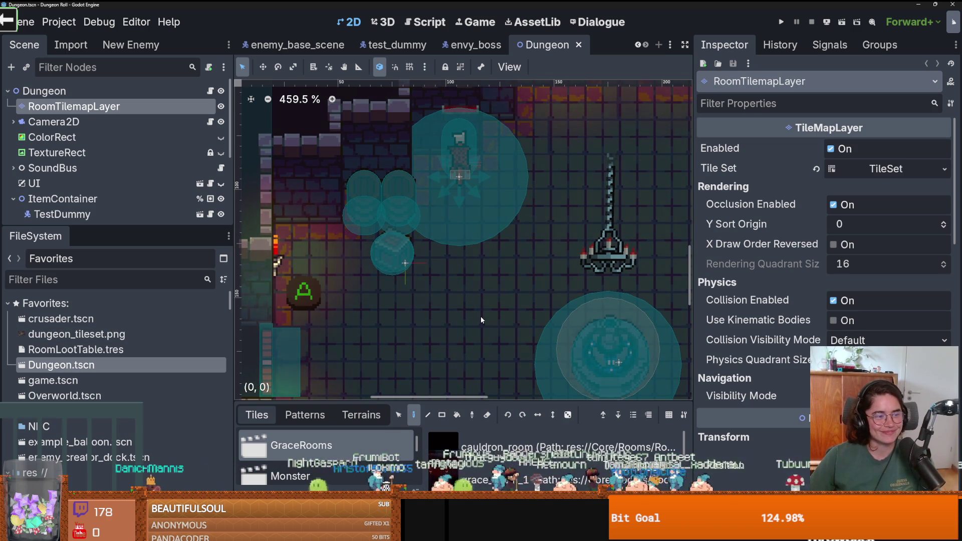
# Frame the dungeon room in the 2D viewport and save Dungeon.tscn
pyautogui.scroll(1, 480, 316)
pyautogui.scroll(-1, 481, 317)
pyautogui.scroll(1, 480, 317)
pyautogui.scroll(-6, 361, 234)
pyautogui.moveTo(361, 235)
pyautogui.mouseDown()
pyautogui.moveTo(277, 201)
pyautogui.moveTo(362, 258)
pyautogui.mouseUp()
pyautogui.hotkey('ctrl', 's')
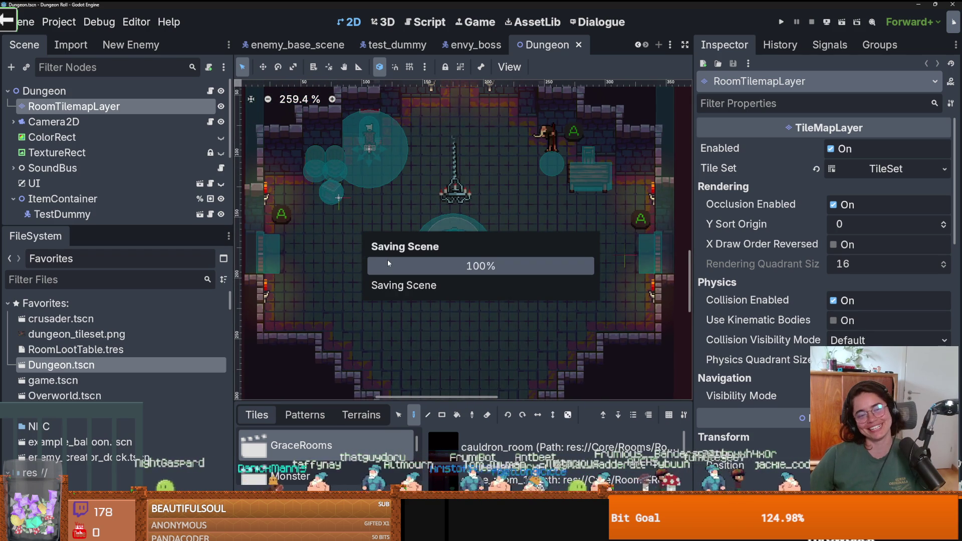
pyautogui.scroll(1, 387, 259)
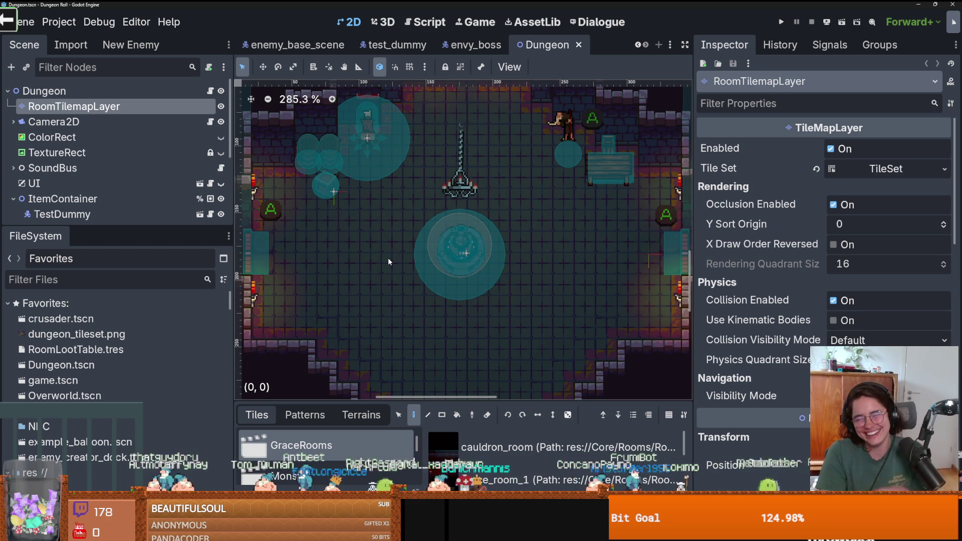
pyautogui.moveTo(235, 228)
pyautogui.mouseDown()
pyautogui.moveTo(238, 250)
pyautogui.moveTo(280, 284)
pyautogui.mouseUp()
pyautogui.hotkey('ctrl', 's')
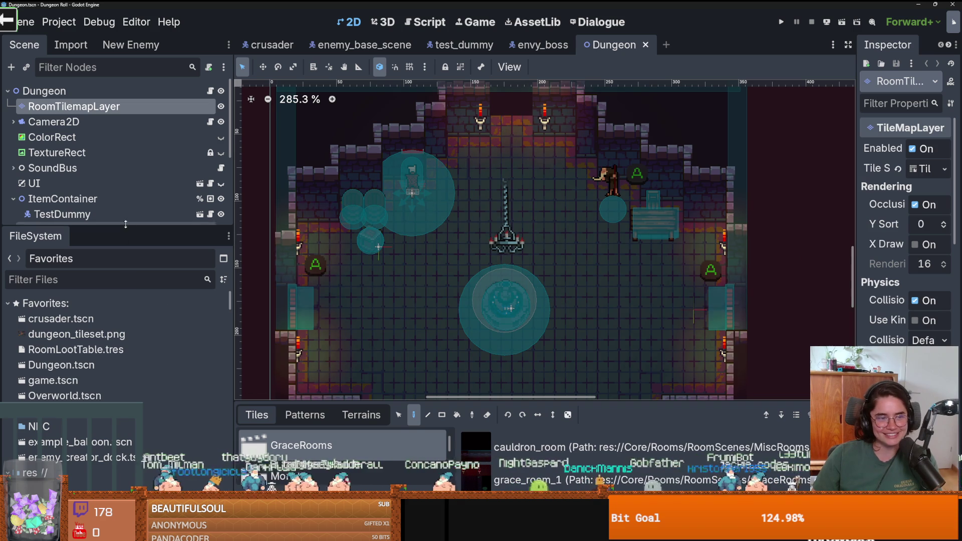
# Enlarge the scene tree, room scene list and favourite files panels
pyautogui.moveTo(122, 228); pyautogui.dragTo(122, 329)
pyautogui.scroll(-3, 496, 249)
pyautogui.scroll(2, 496, 249)
pyautogui.scroll(-1, 495, 249)
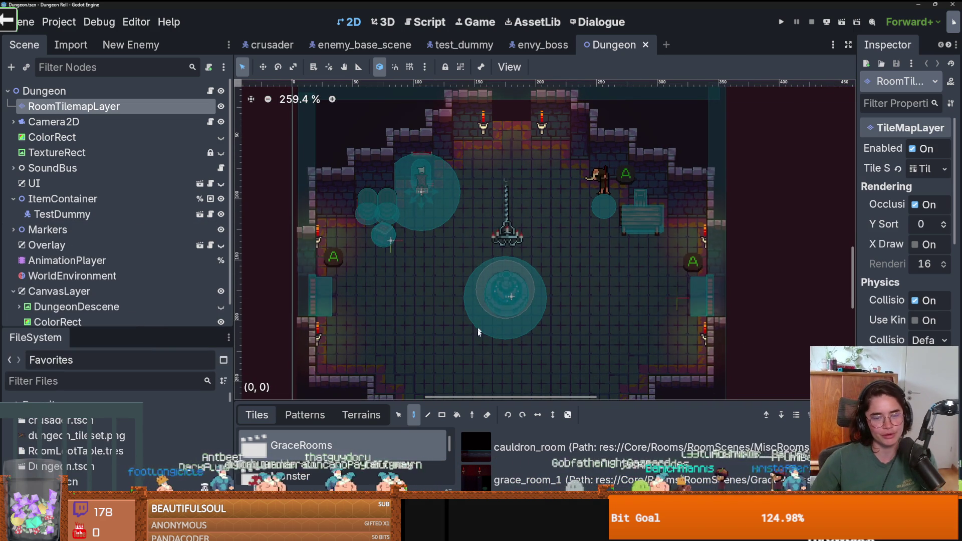
pyautogui.moveTo(496, 402); pyautogui.dragTo(496, 258)
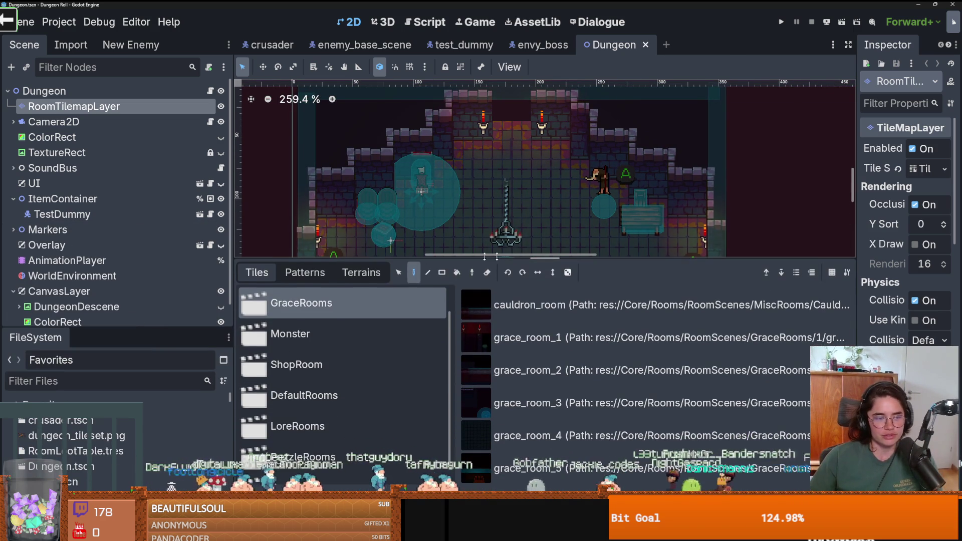
pyautogui.moveTo(87, 333)
pyautogui.mouseDown()
pyautogui.moveTo(126, 237)
pyautogui.moveTo(190, 282)
pyautogui.moveTo(240, 300)
pyautogui.mouseUp()
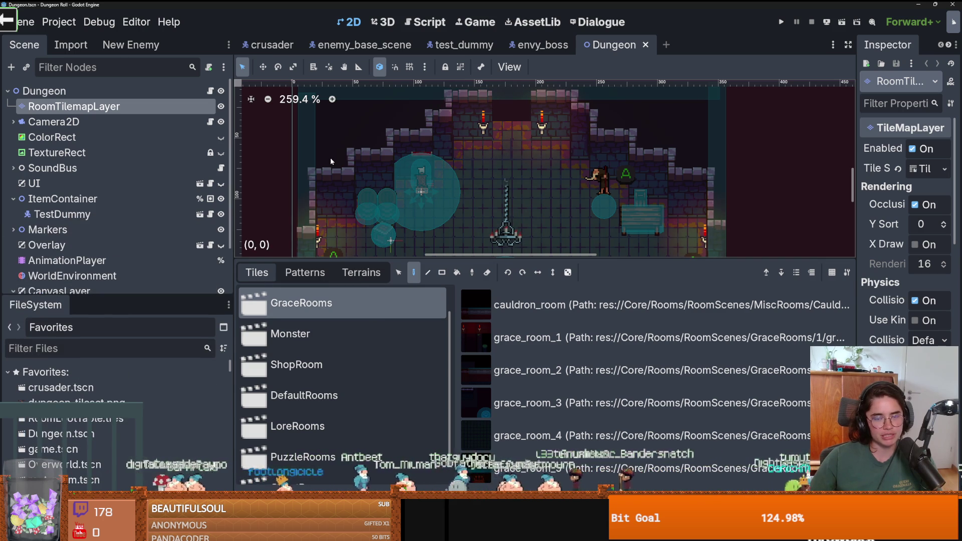
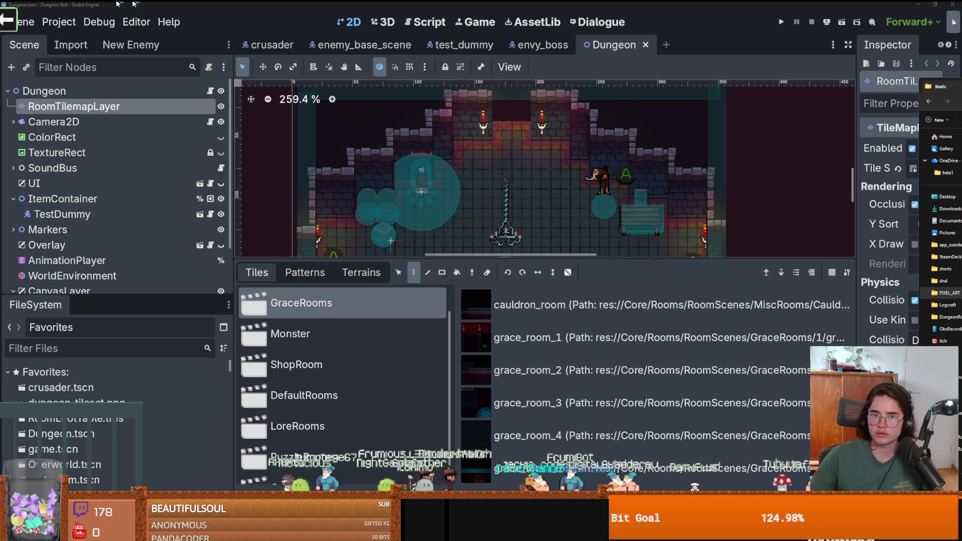
# Switch to Aseprite and zoom around the Esoteric, Farm, Furniture and Resources tile sheets
pyautogui.hotkey('alt', 'Tab')
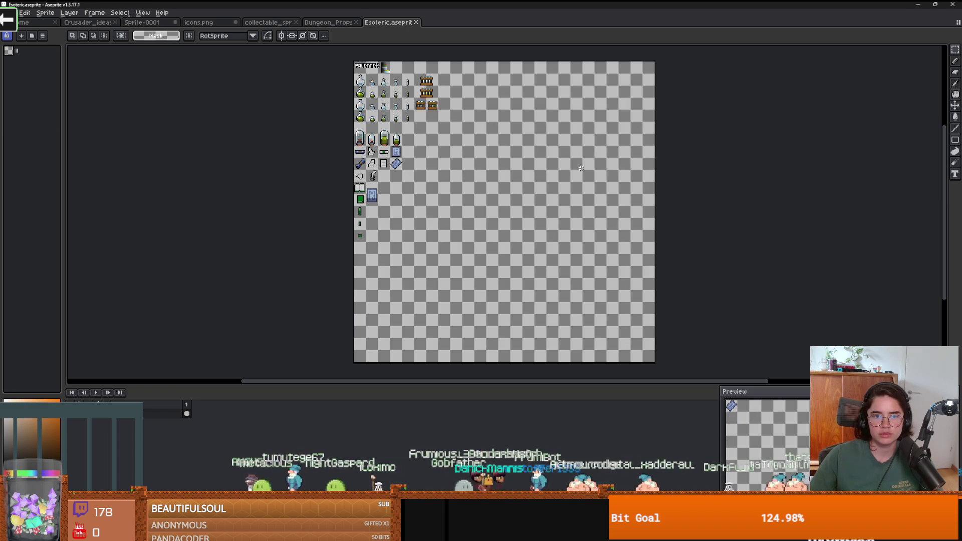
pyautogui.scroll(1, 401, 150)
pyautogui.scroll(-1, 408, 241)
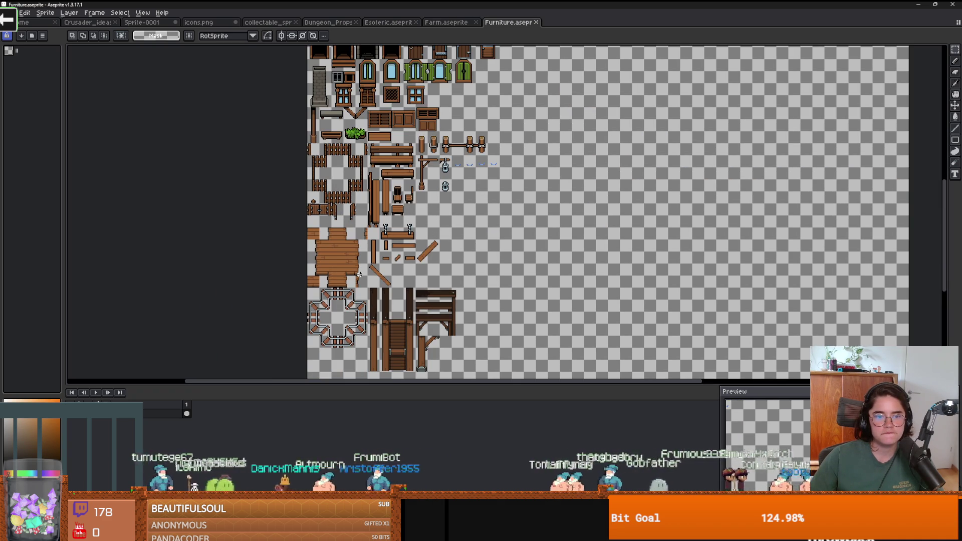
pyautogui.scroll(3, 364, 273)
pyautogui.scroll(-1, 364, 273)
pyautogui.scroll(-3, 401, 271)
pyautogui.scroll(2, 472, 266)
pyautogui.scroll(-4, 472, 266)
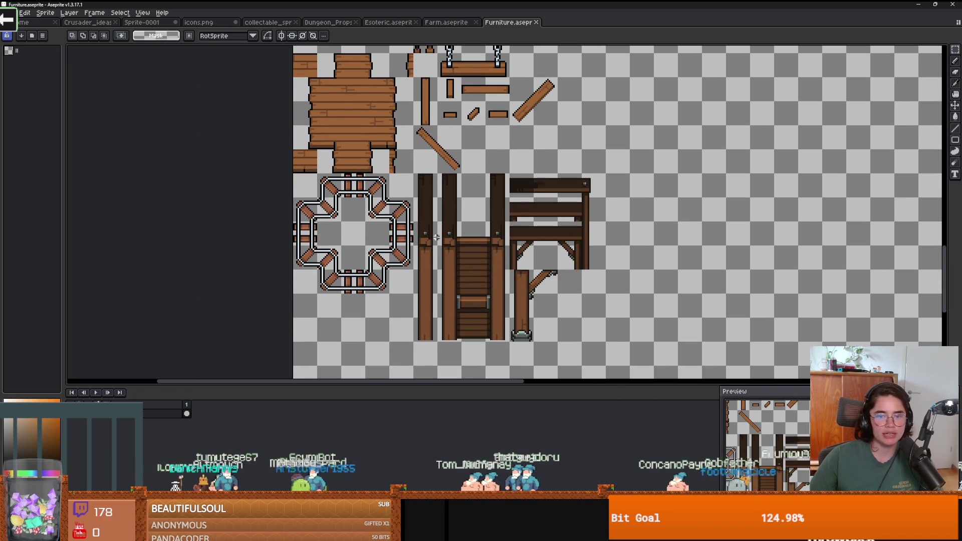
pyautogui.scroll(2, 436, 241)
pyautogui.scroll(-1, 436, 241)
pyautogui.scroll(1, 379, 183)
pyautogui.scroll(1, 378, 184)
pyautogui.scroll(5, 379, 184)
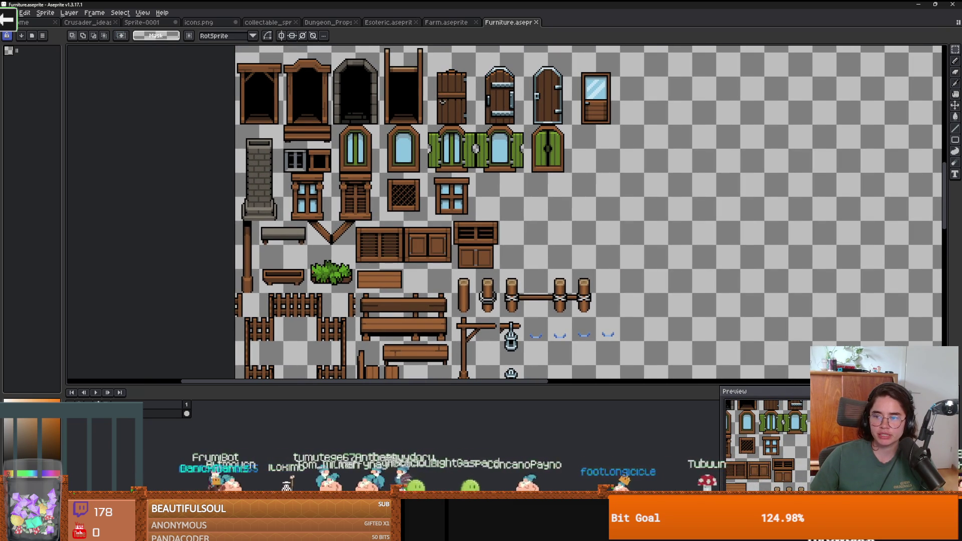
pyautogui.scroll(3, 362, 215)
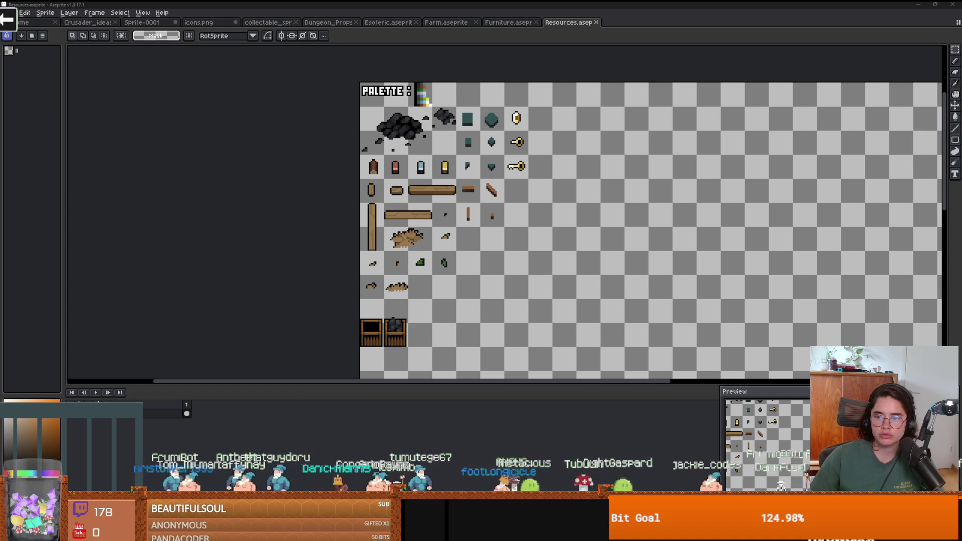
# Pan over the Tools sheet up to its top, then drop in the Dungeon_Tiles sheet
pyautogui.scroll(2, 451, 195)
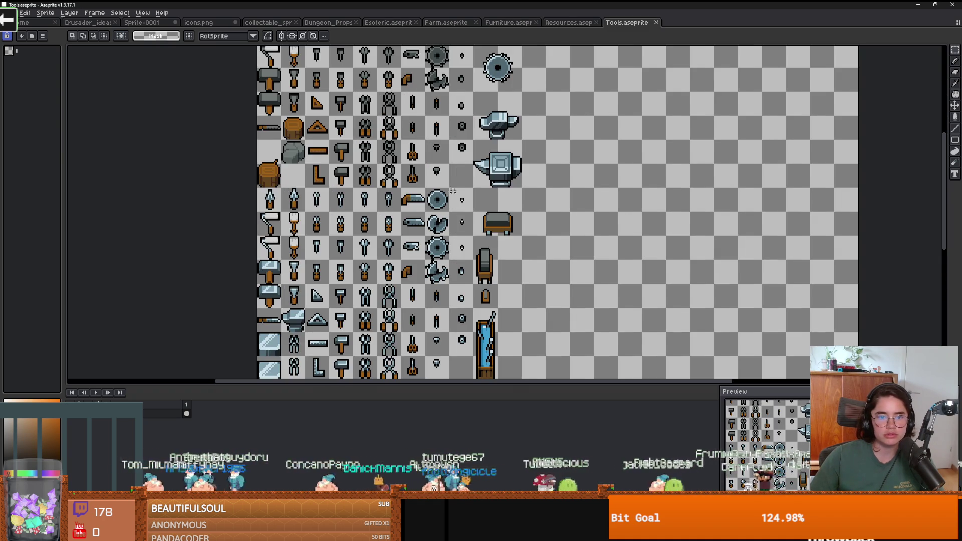
pyautogui.moveTo(451, 195); pyautogui.dragTo(523, 153)
pyautogui.moveTo(591, 165); pyautogui.dragTo(587, 185)
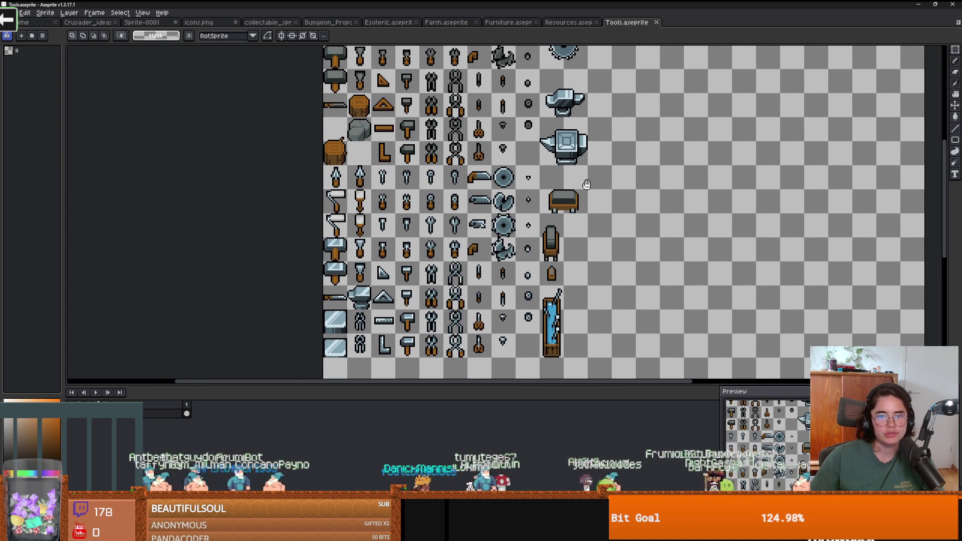
pyautogui.moveTo(549, 142); pyautogui.dragTo(524, 303)
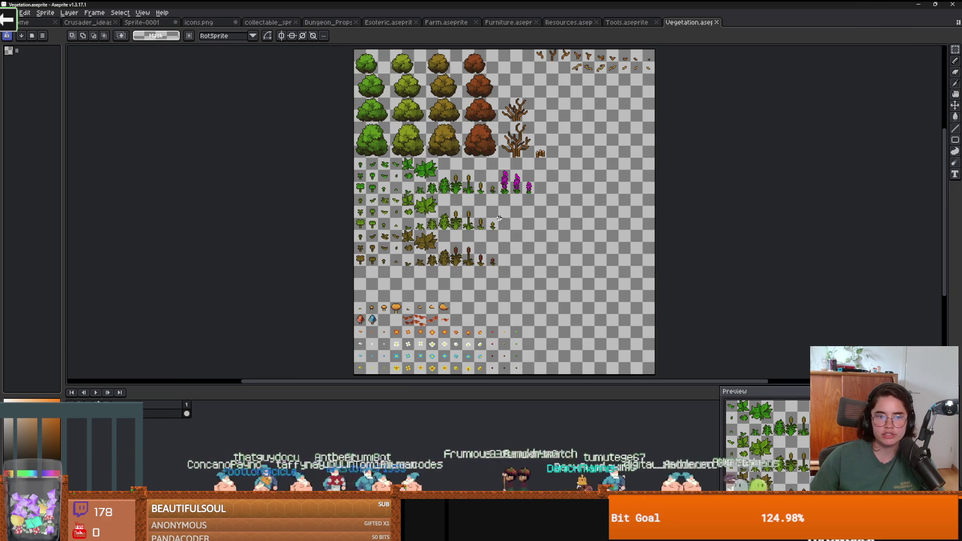
pyautogui.scroll(-2, 479, 229)
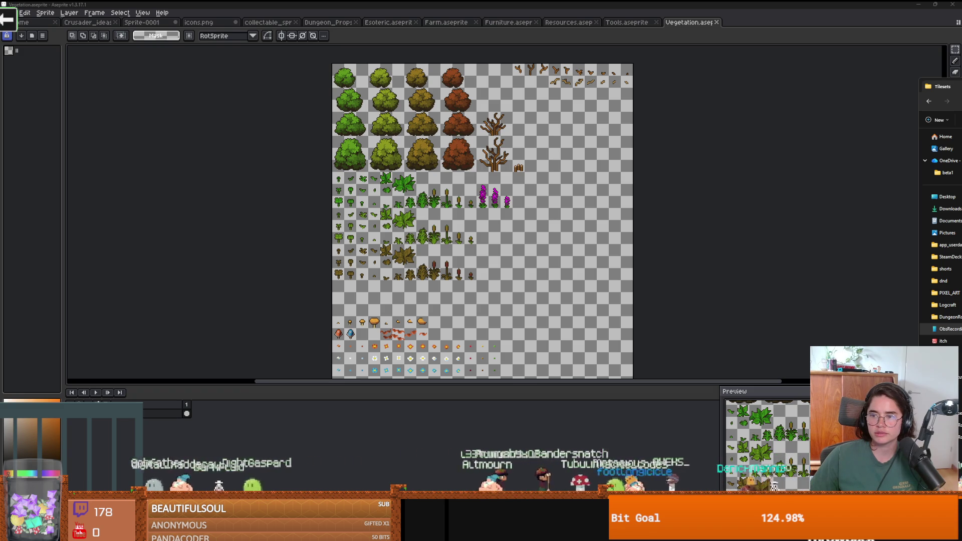
pyautogui.moveTo(961, 226); pyautogui.dragTo(501, 240)
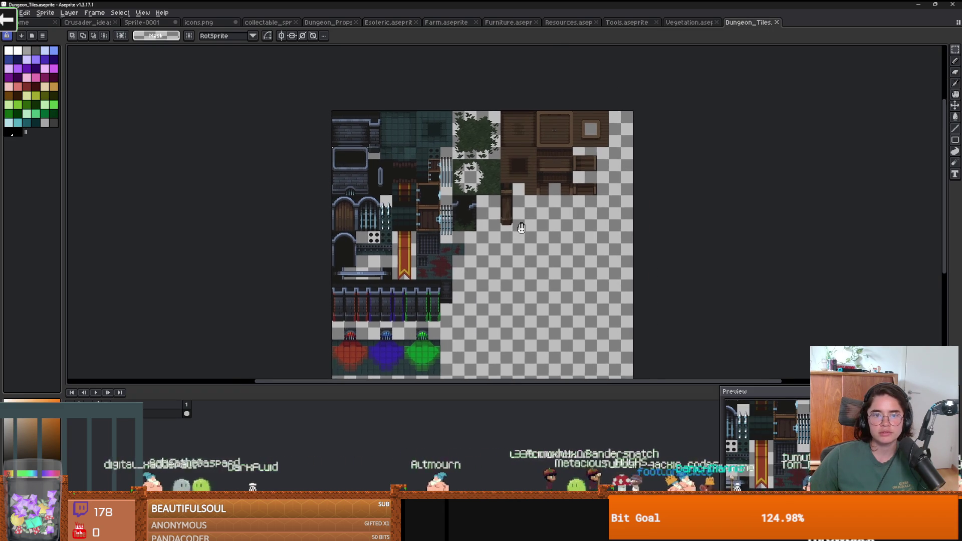
# Drag the Floors_Tiles, Wall_Tiles, Wall_Variations, Water and Water_tiles sheets into Aseprite
pyautogui.moveTo(953, 225); pyautogui.dragTo(581, 232)
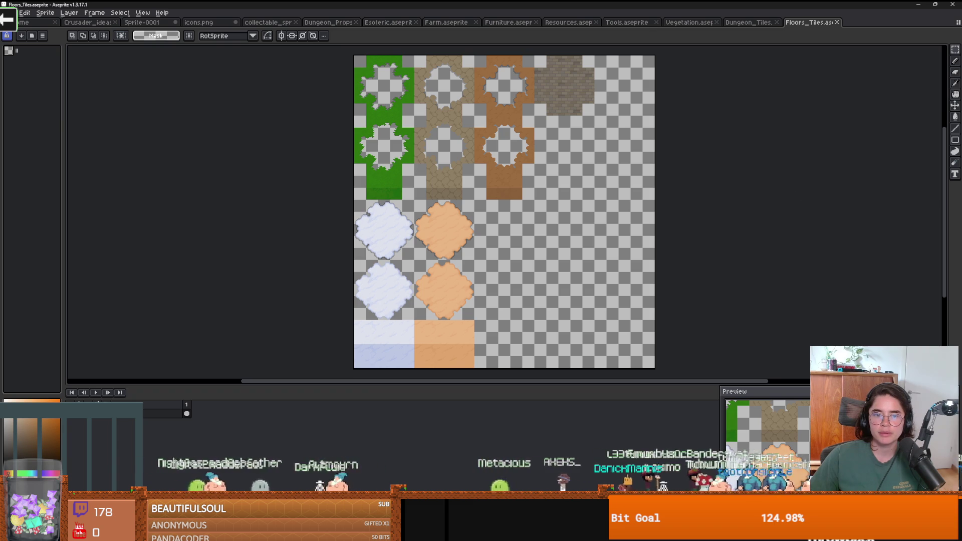
pyautogui.moveTo(953, 226); pyautogui.dragTo(513, 242)
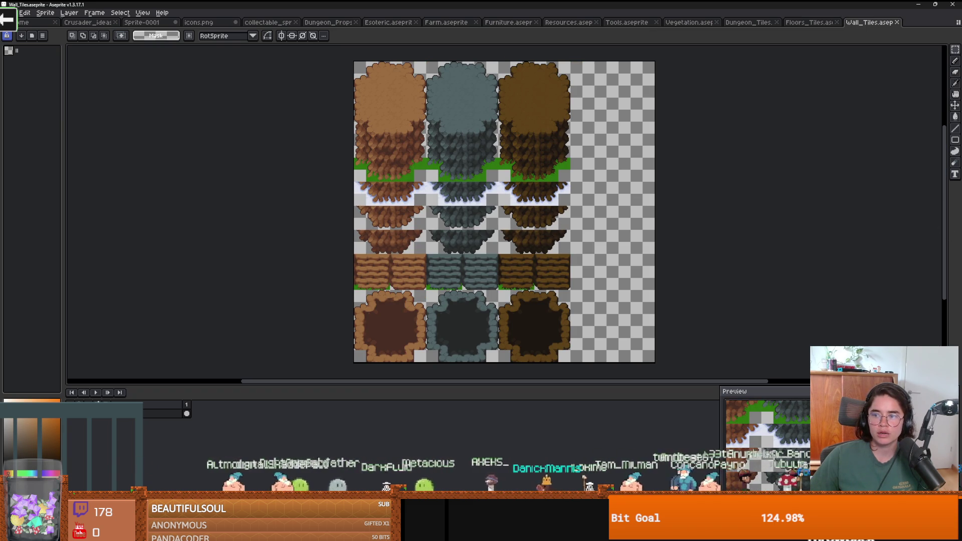
pyautogui.moveTo(961, 225); pyautogui.dragTo(901, 231)
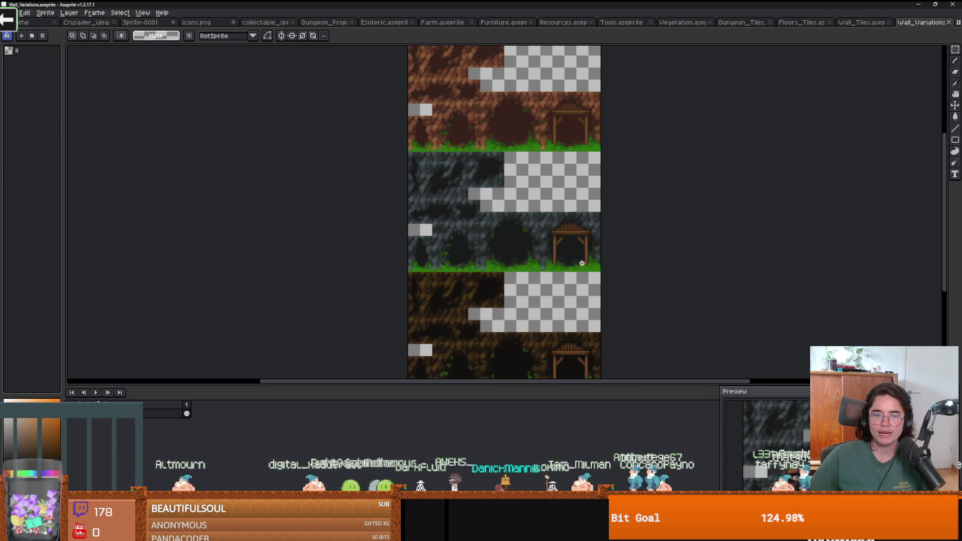
pyautogui.scroll(-2, 612, 251)
pyautogui.scroll(2, 585, 200)
pyautogui.scroll(-1, 522, 239)
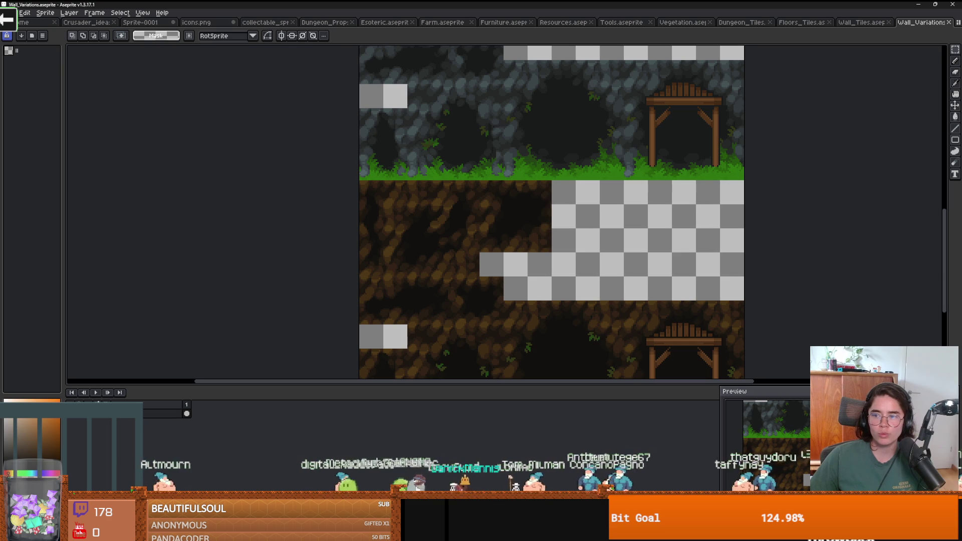
pyautogui.moveTo(961, 225); pyautogui.dragTo(481, 241)
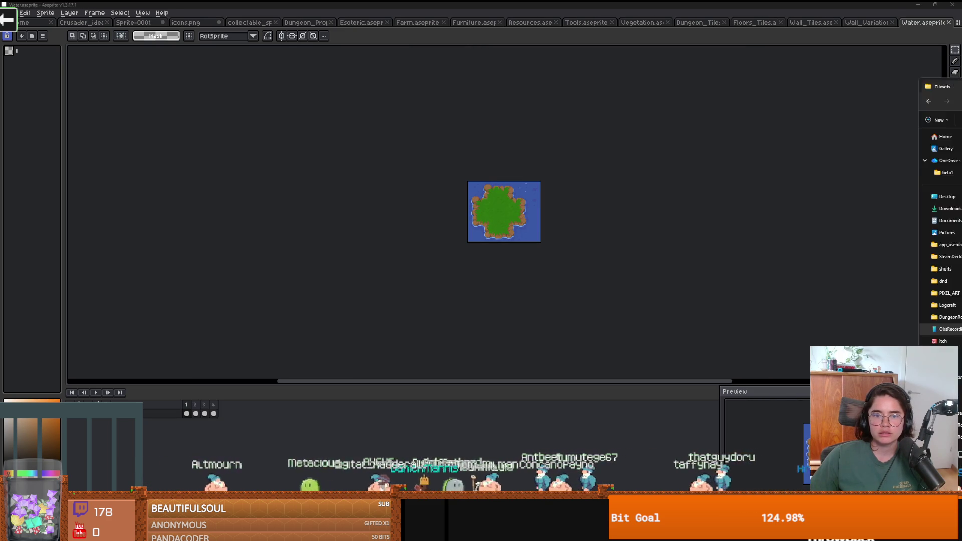
pyautogui.scroll(-2, 498, 220)
pyautogui.scroll(3, 481, 165)
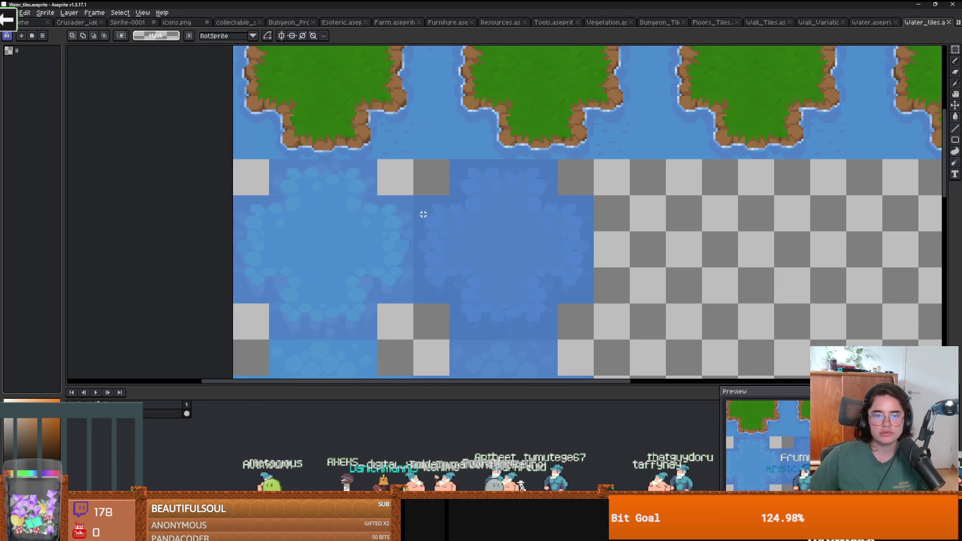
pyautogui.scroll(-1, 468, 110)
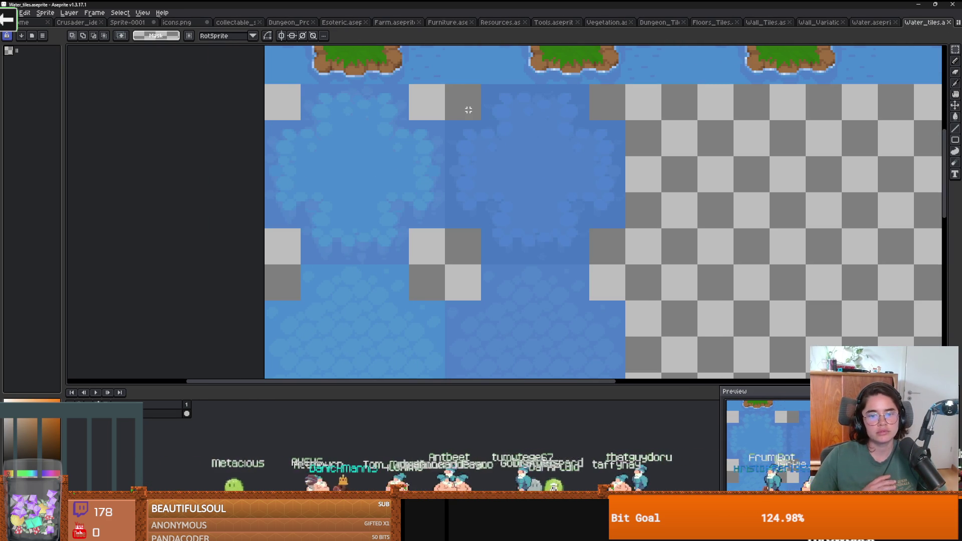
pyautogui.scroll(3, 599, 206)
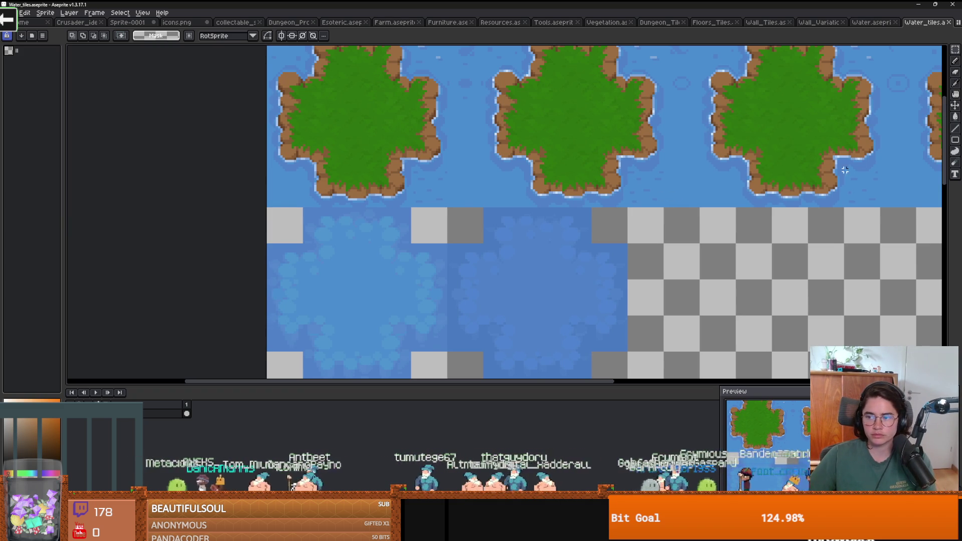
# Browse the Entities, Death, Mobs and Icons folders, then launch the Everything file search
pyautogui.hotkey('alt', 'Tab')
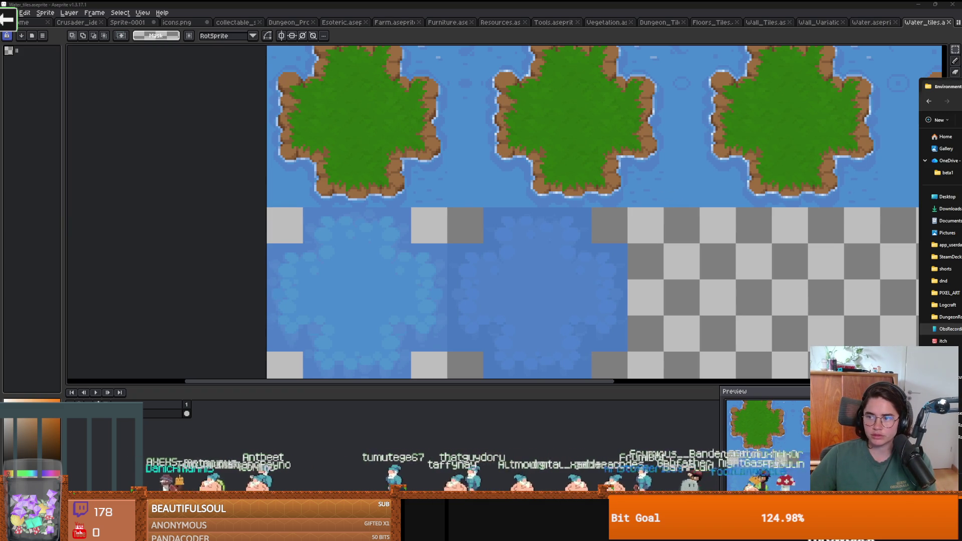
pyautogui.press('Return')
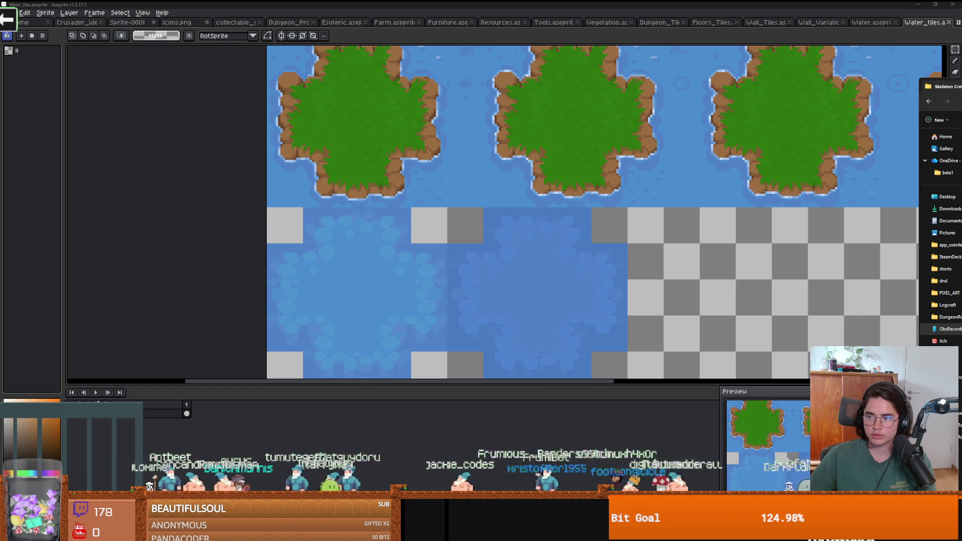
pyautogui.press('Return')
pyautogui.hotkey('alt', 'Up')
pyautogui.hotkey('alt', 'Up')
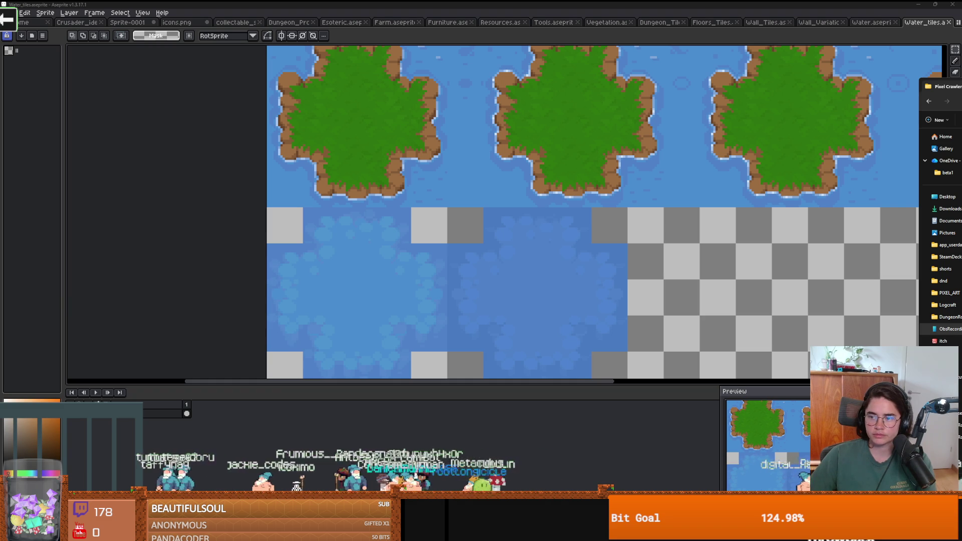
pyautogui.press('Return')
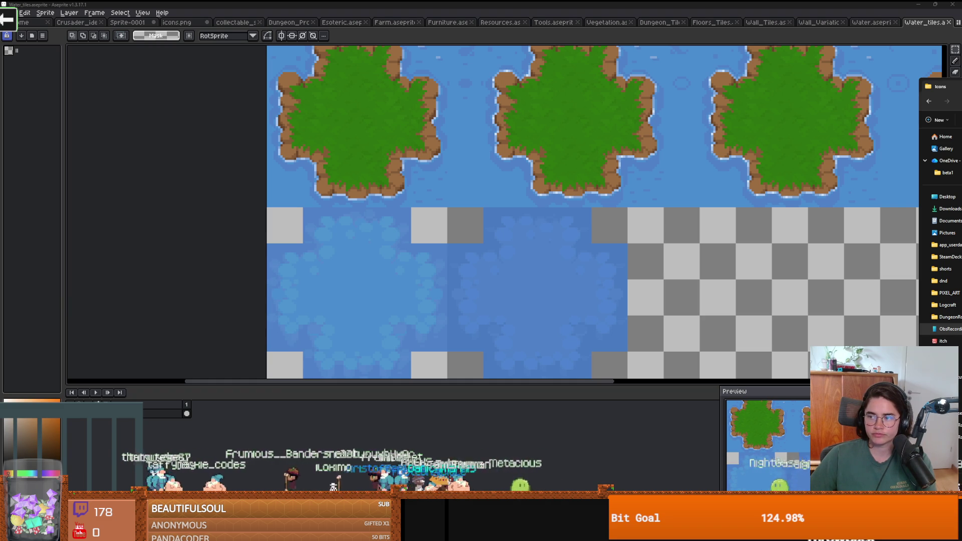
pyautogui.hotkey('alt', 'Tab')
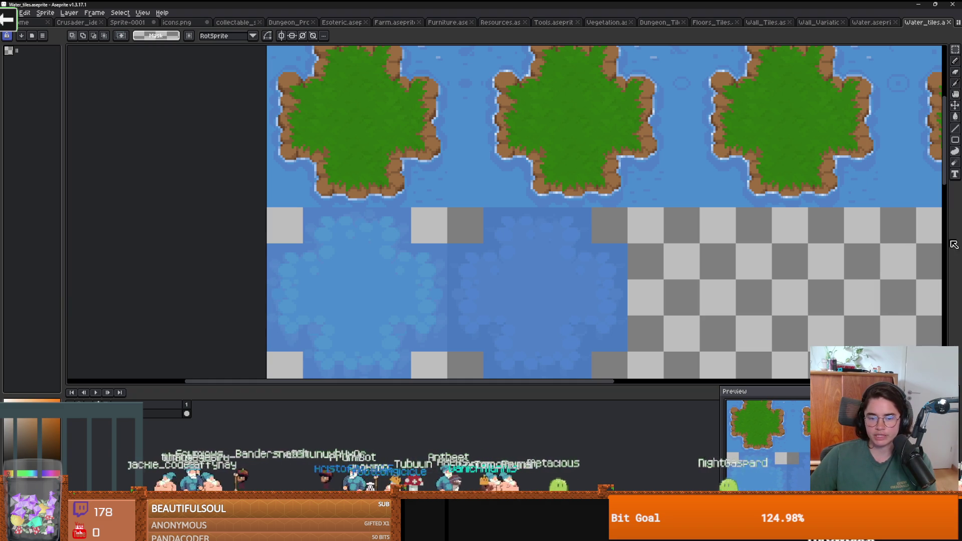
pyautogui.hotkey('ctrl', 'alt', 'space')
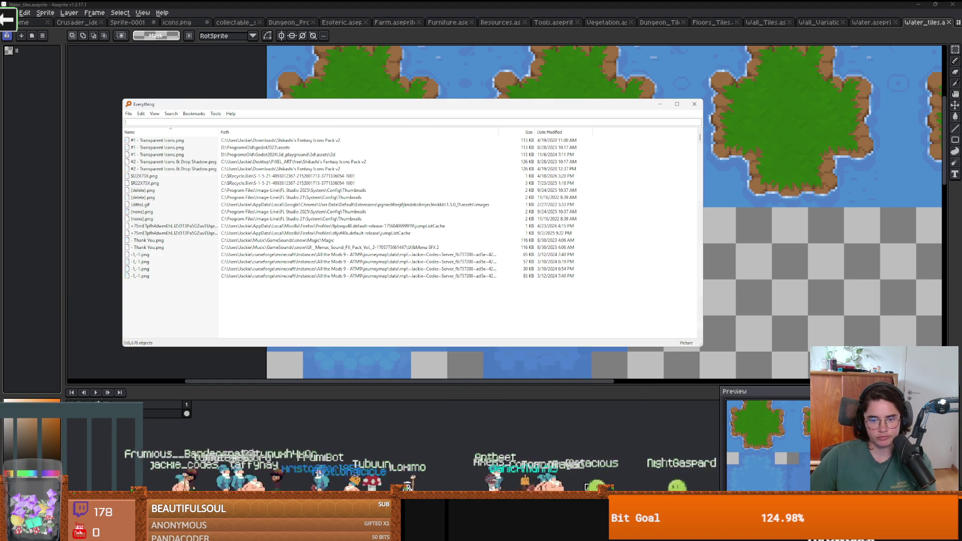
# Dismiss the file search and close the chest0_broken, chest_1 and chest_open_1 image previews
pyautogui.press('Escape')
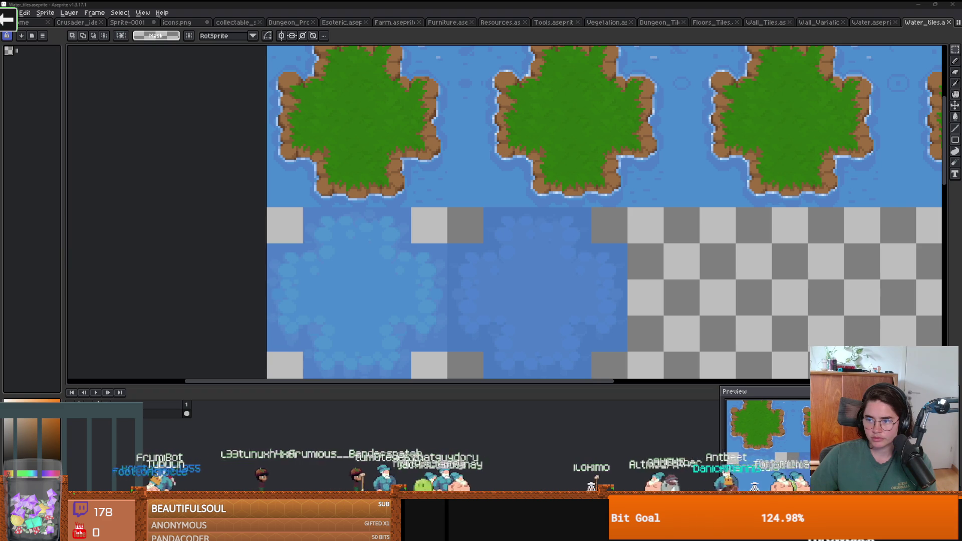
pyautogui.scroll(3, 442, 281)
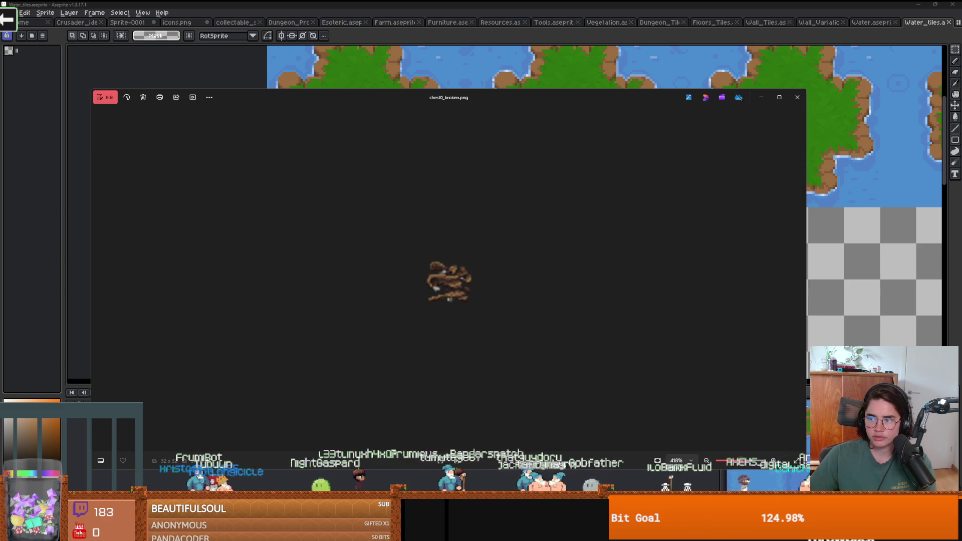
pyautogui.click(798, 98)
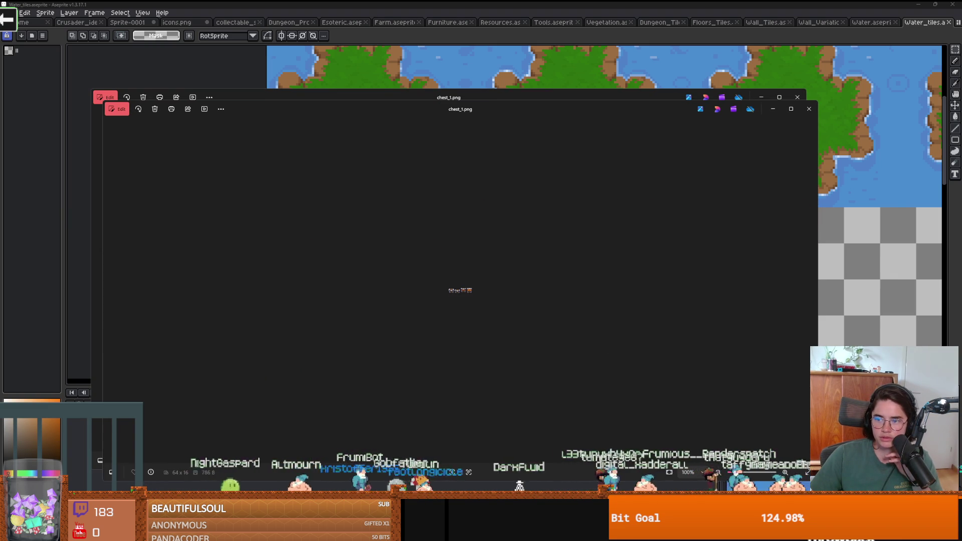
pyautogui.hotkey('alt', 'F4')
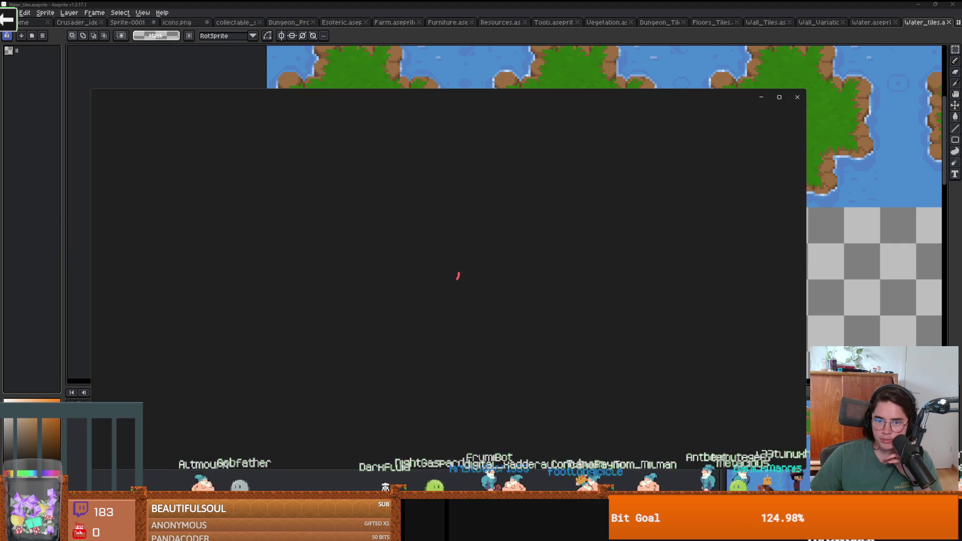
pyautogui.hotkey('alt', 'F4')
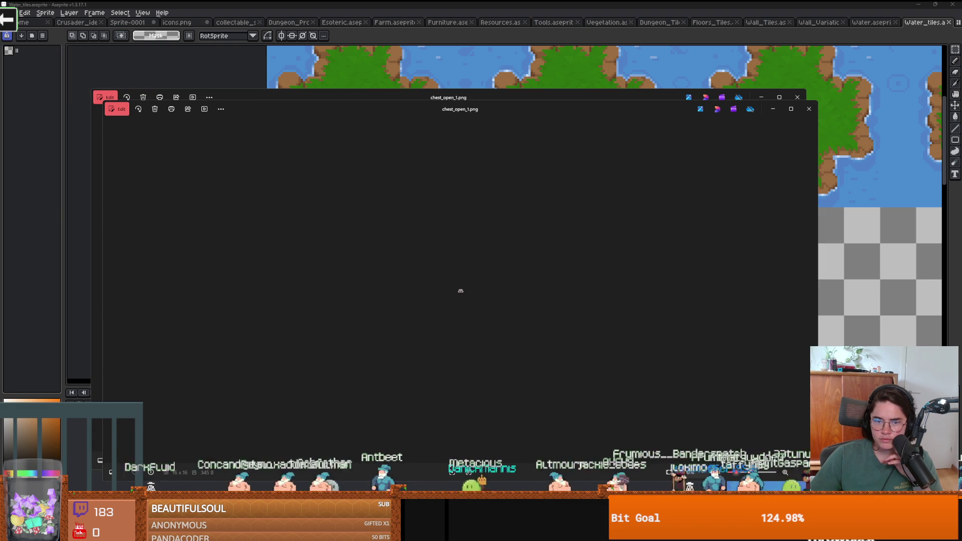
pyautogui.click(808, 109)
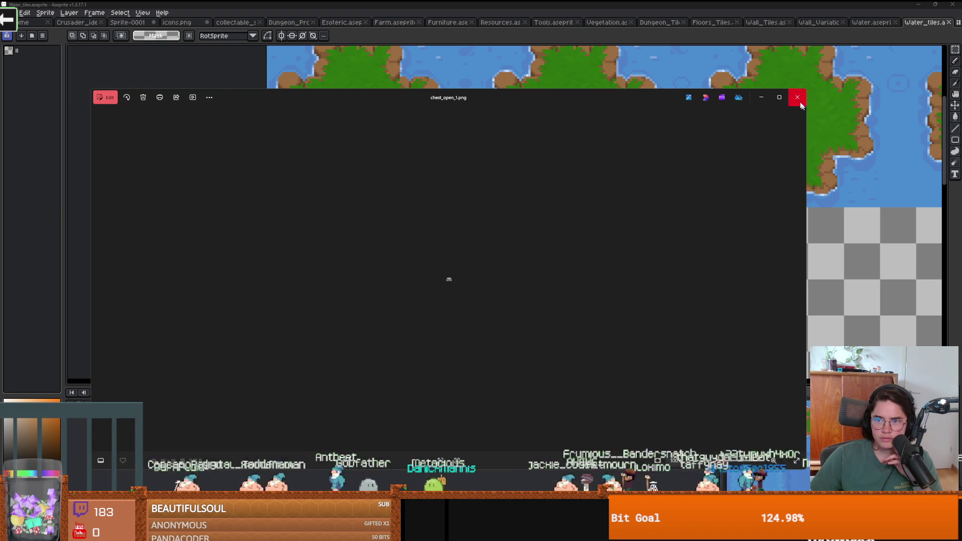
pyautogui.click(798, 98)
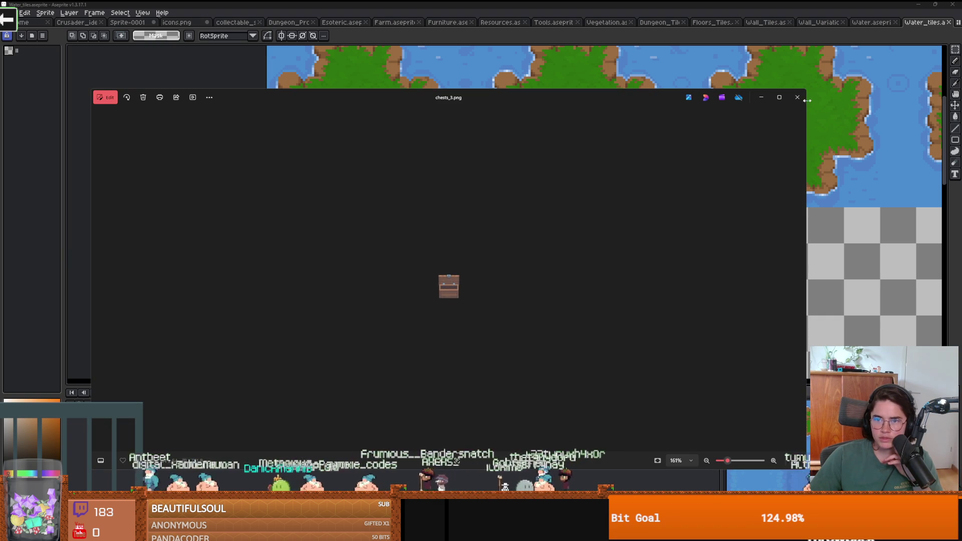
pyautogui.click(799, 98)
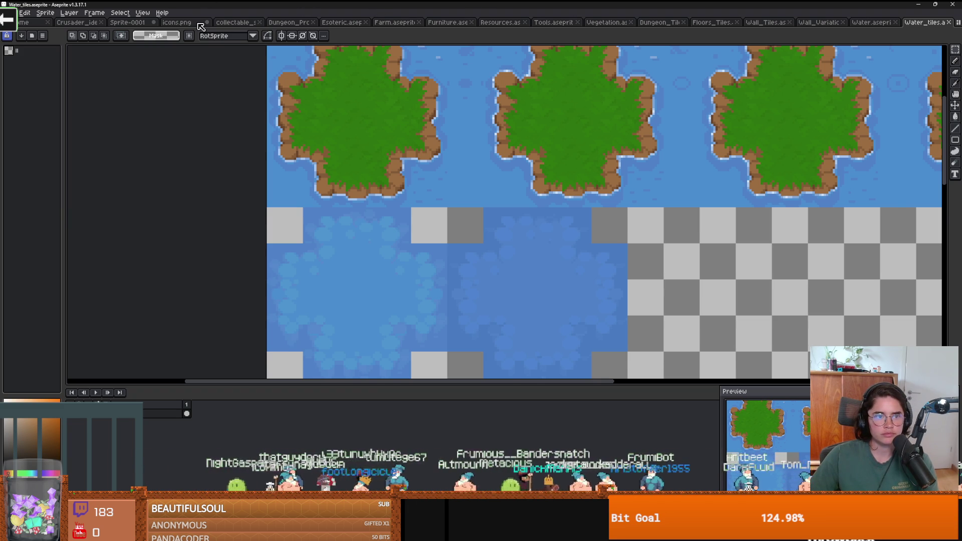
# Close every tile sheet tab from Dungeon_Props through Water_tiles, one by one
pyautogui.click(231, 23)
pyautogui.click(282, 23)
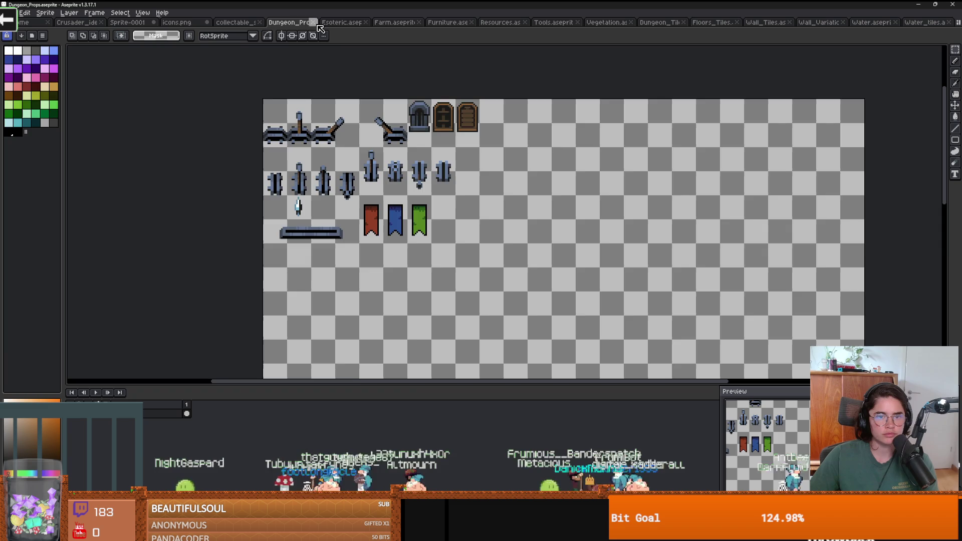
pyautogui.click(323, 23)
pyautogui.click(331, 23)
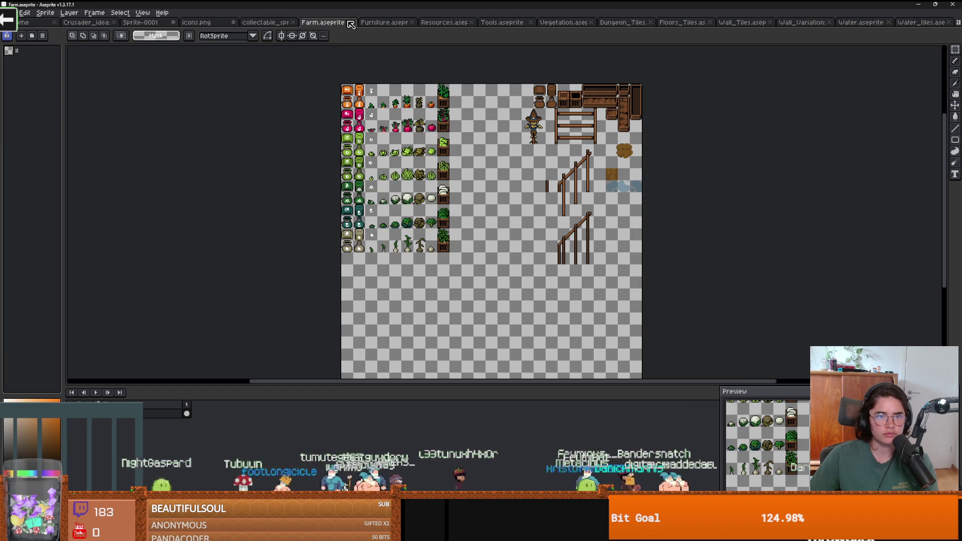
pyautogui.click(354, 23)
pyautogui.click(356, 23)
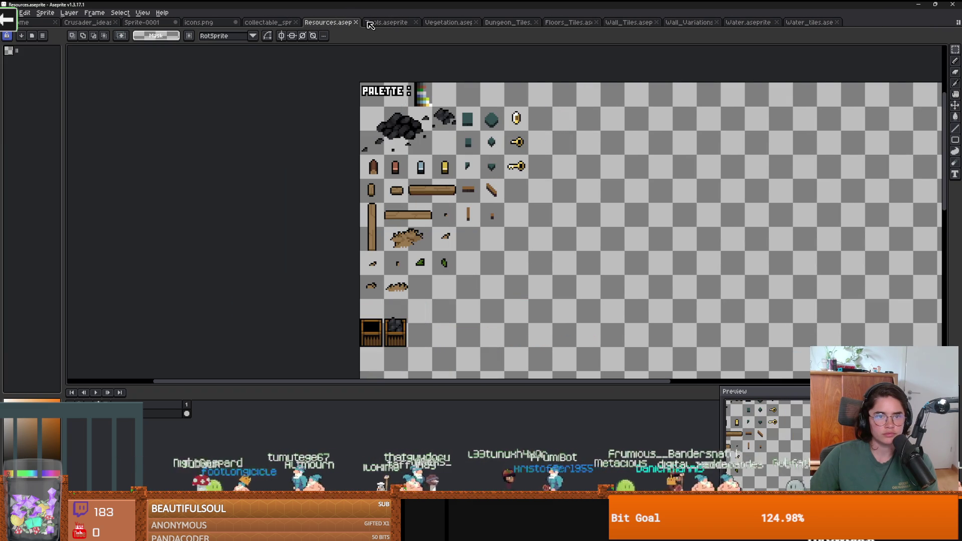
pyautogui.click(356, 23)
pyautogui.click(355, 22)
pyautogui.click(356, 22)
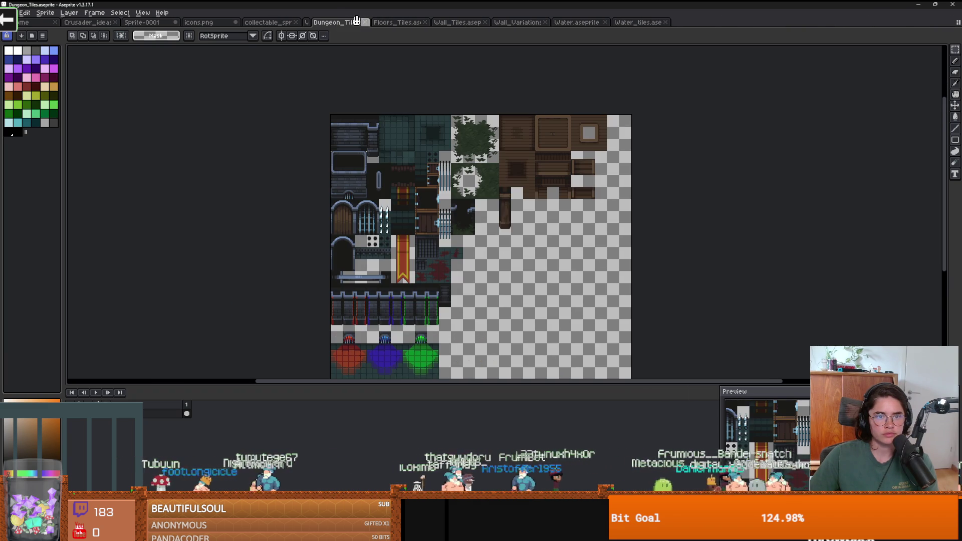
pyautogui.click(356, 22)
pyautogui.click(356, 23)
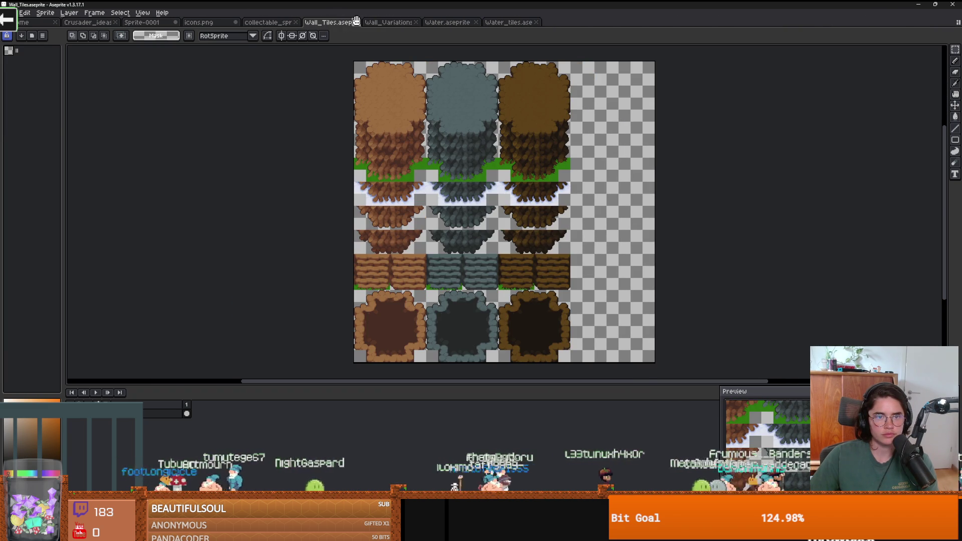
pyautogui.click(356, 22)
pyautogui.click(356, 22)
pyautogui.click(356, 22)
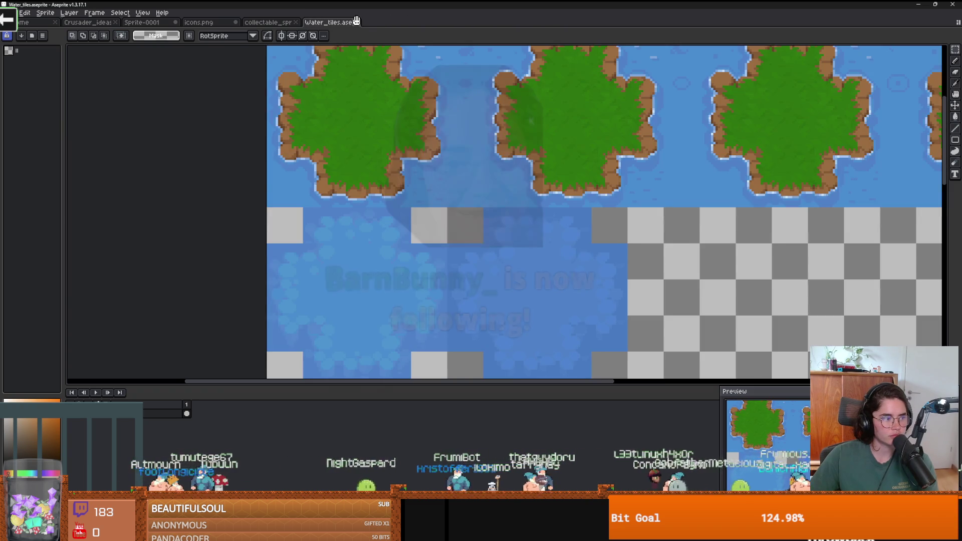
pyautogui.click(356, 22)
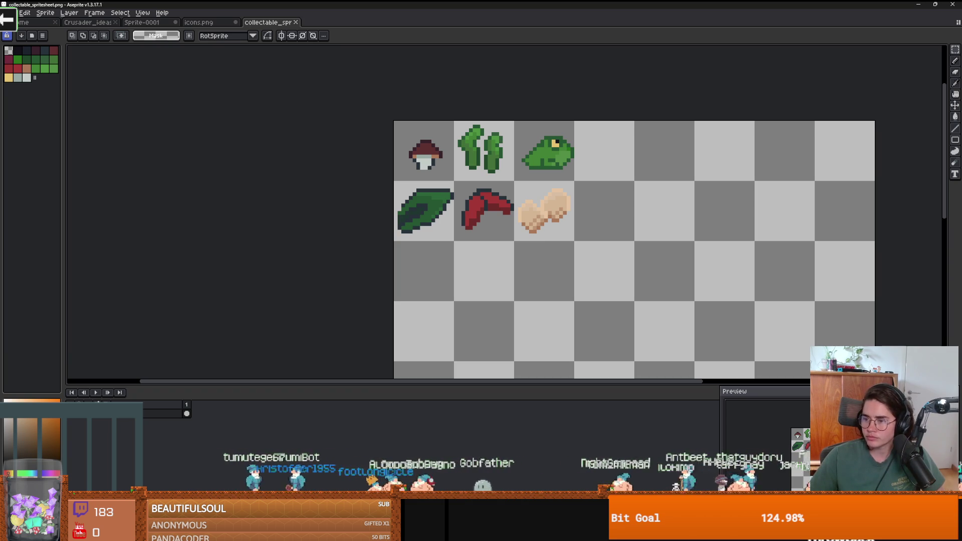
# Load decors_weapon_1.png into Aseprite as a 12-frame animation
pyautogui.moveTo(490, 95)
pyautogui.mouseDown()
pyautogui.moveTo(307, 23)
pyautogui.moveTo(482, 233)
pyautogui.mouseUp()
pyautogui.click(457, 325)
pyautogui.moveTo(503, 251); pyautogui.dragTo(431, 305)
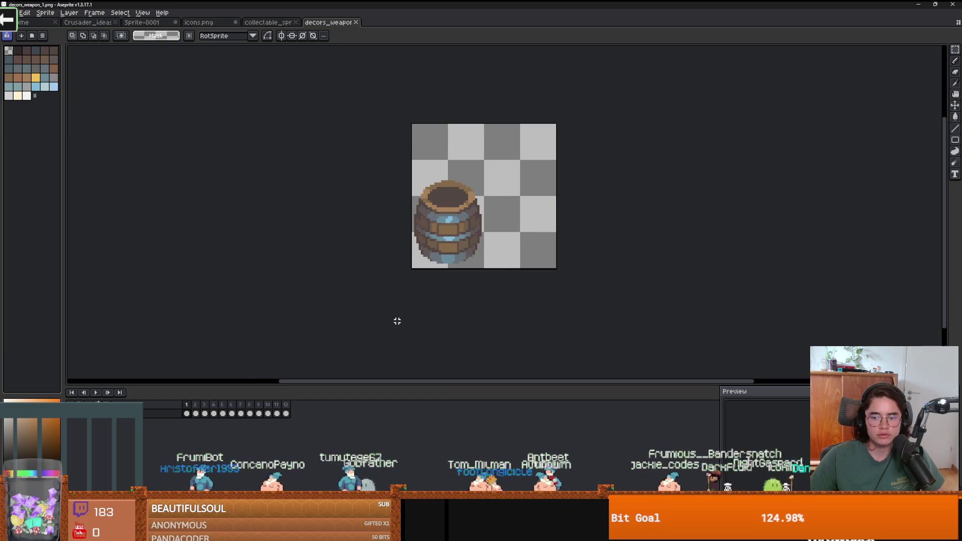
# Step through the barrel frames and settle on the weapon-filled one
pyautogui.click(196, 411)
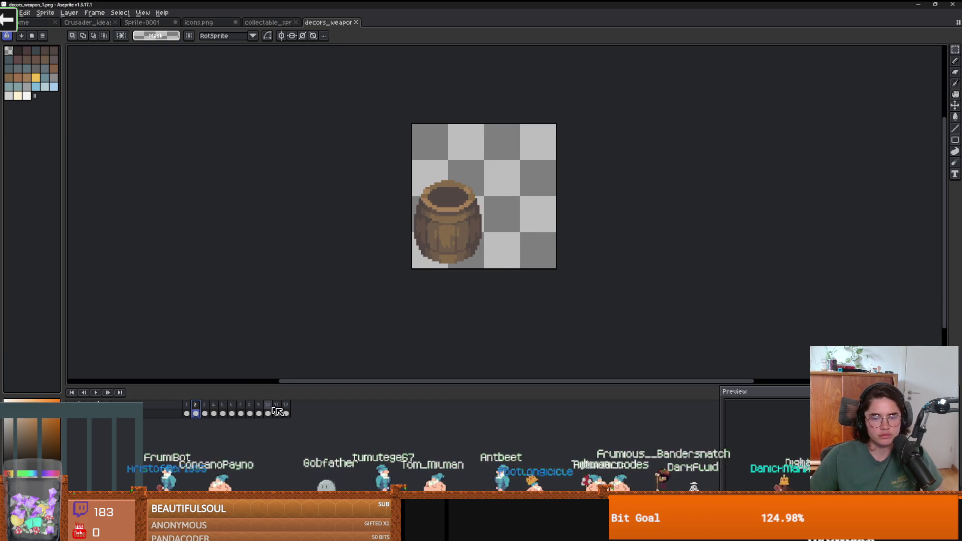
pyautogui.press('Right')
pyautogui.press('Right')
pyautogui.press('Right')
pyautogui.press('Right')
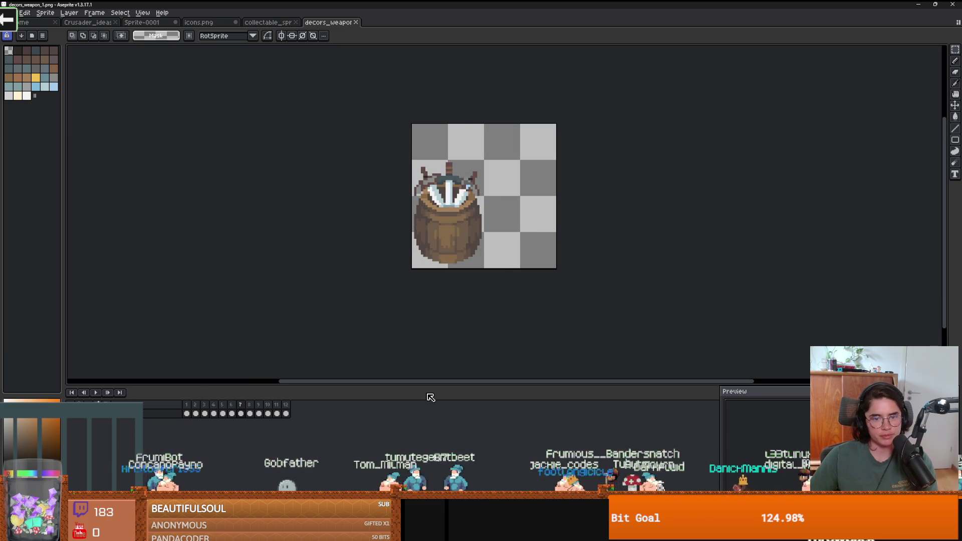
pyautogui.press('Left')
pyautogui.press('Left')
pyautogui.press('Left')
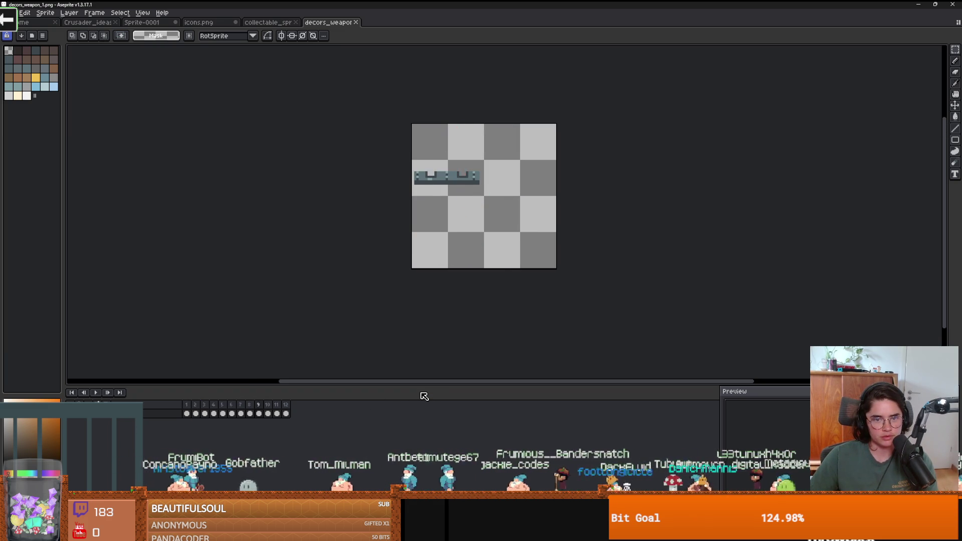
pyautogui.click(89, 23)
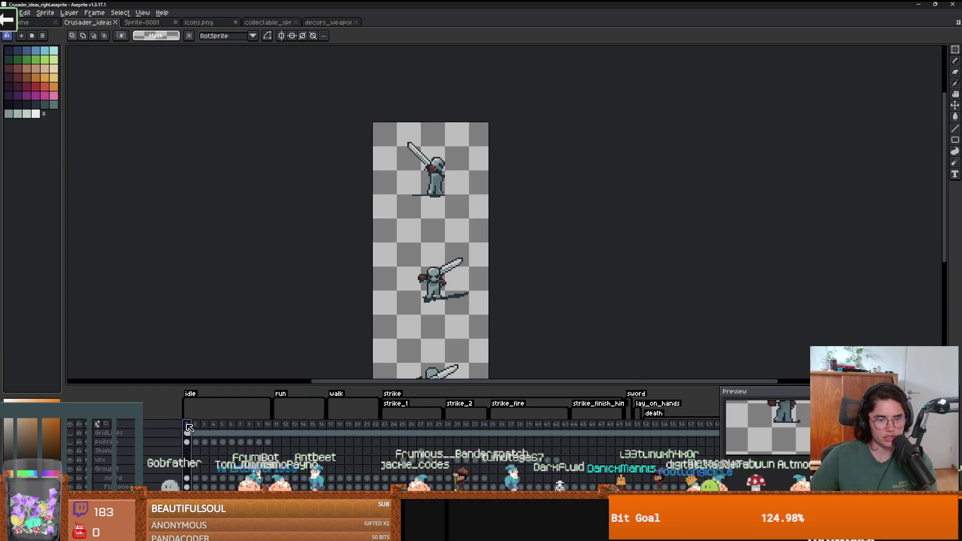
# Marquee-select and copy the knight on frame 1 of the Crusader sprite
pyautogui.click(187, 427)
pyautogui.scroll(2, 392, 254)
pyautogui.scroll(1, 392, 254)
pyautogui.moveTo(321, 149); pyautogui.dragTo(428, 273)
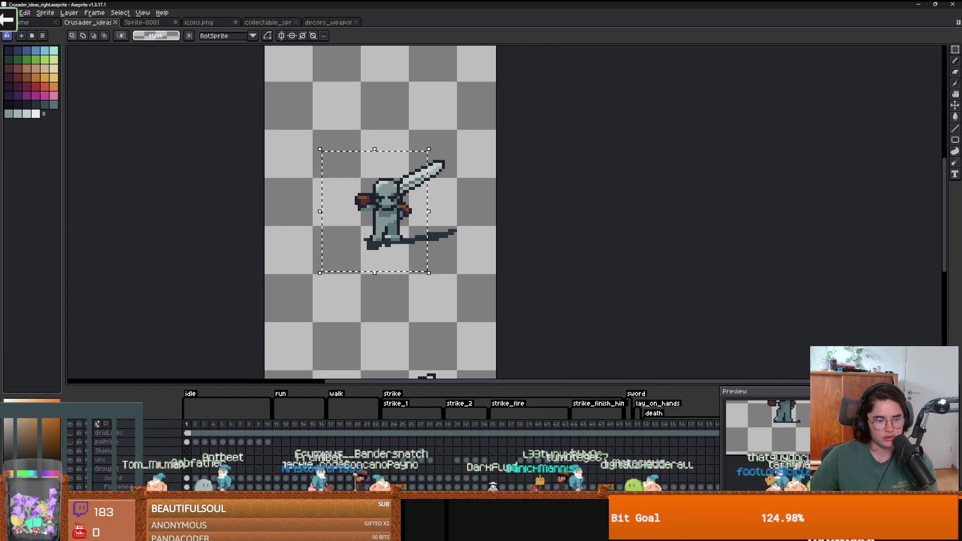
pyautogui.hotkey('ctrl', 'c')
pyautogui.click(320, 23)
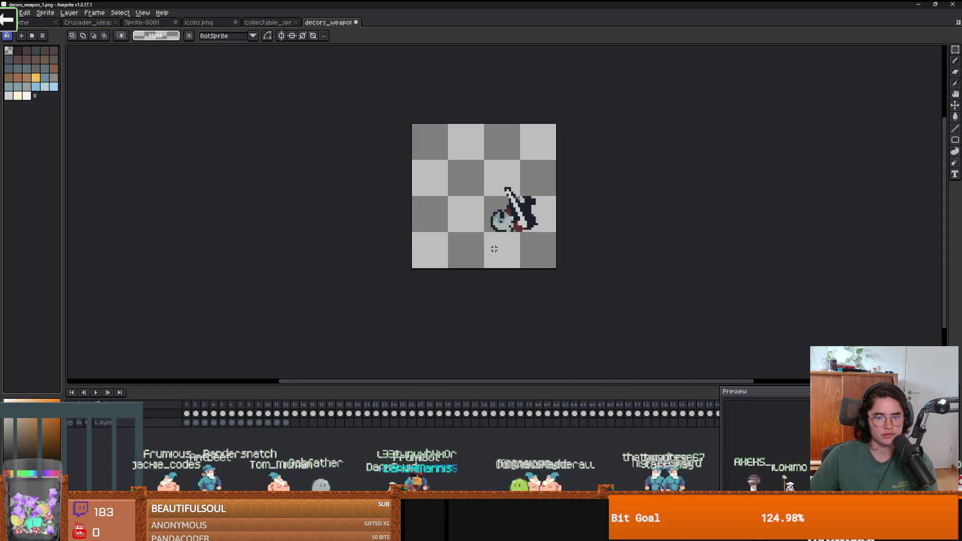
# Reselect the knight on the Crusader sprite's sword layer, undoing a stray move
pyautogui.click(98, 24)
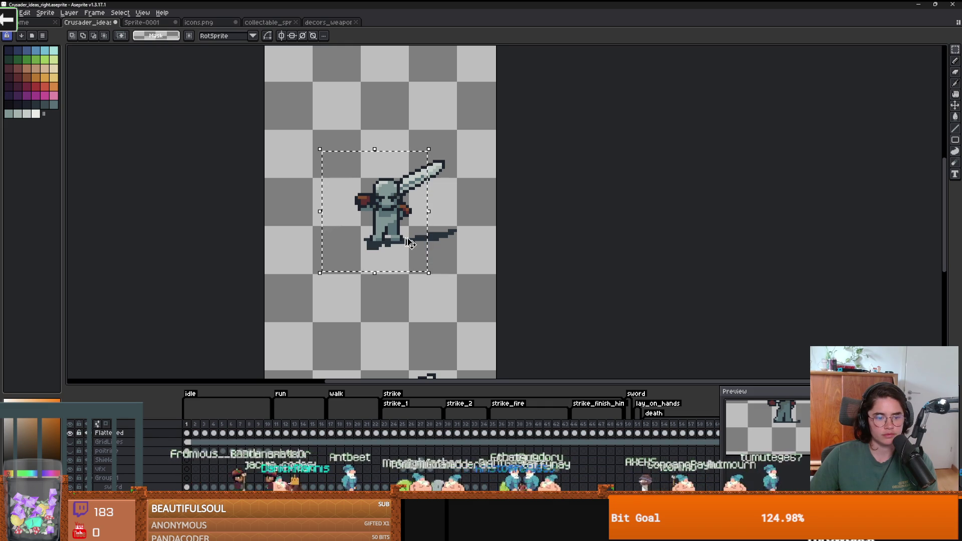
pyautogui.click(135, 478)
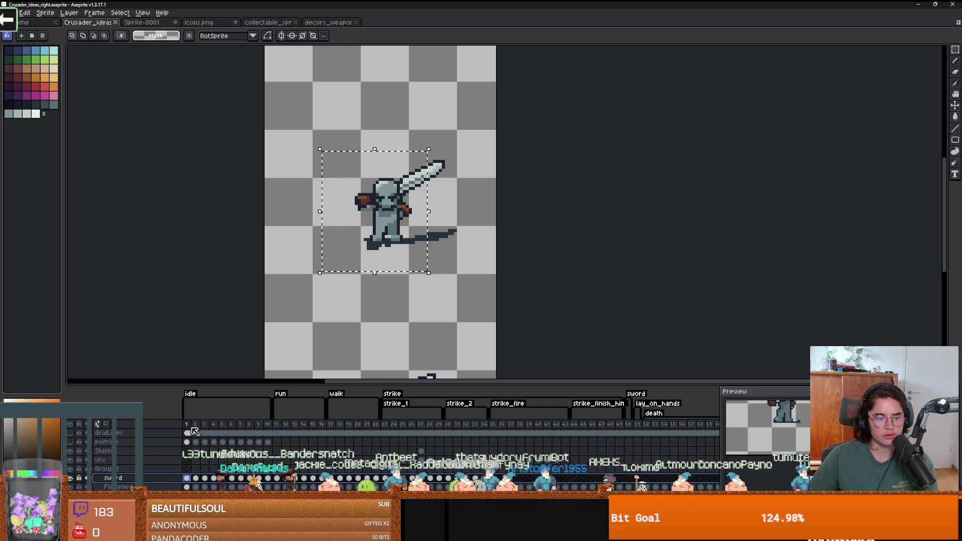
pyautogui.click(341, 22)
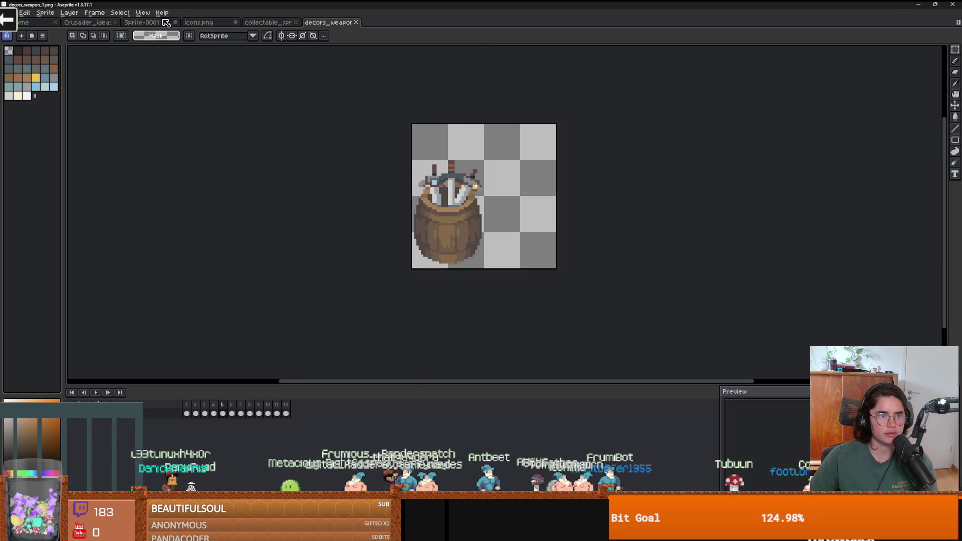
pyautogui.click(93, 24)
pyautogui.click(426, 282)
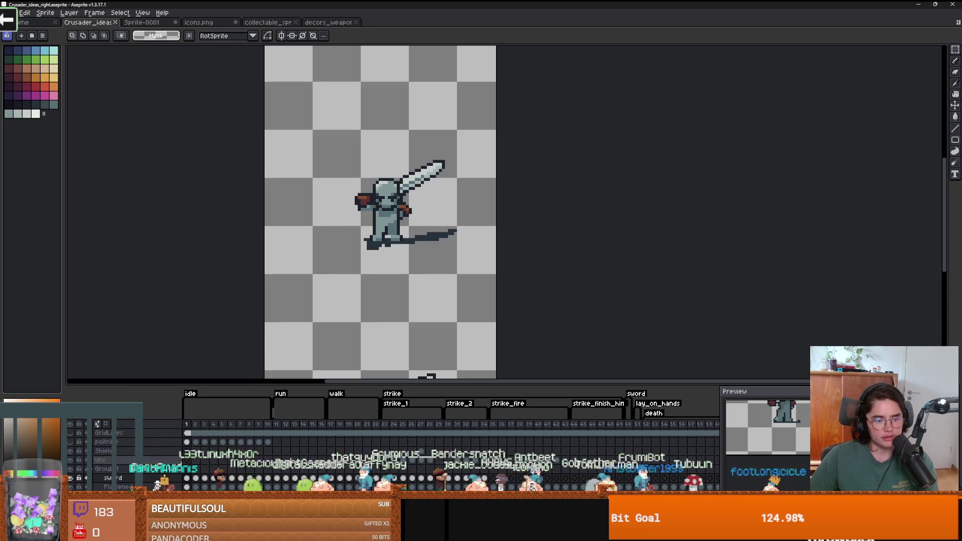
pyautogui.moveTo(431, 261); pyautogui.dragTo(339, 147)
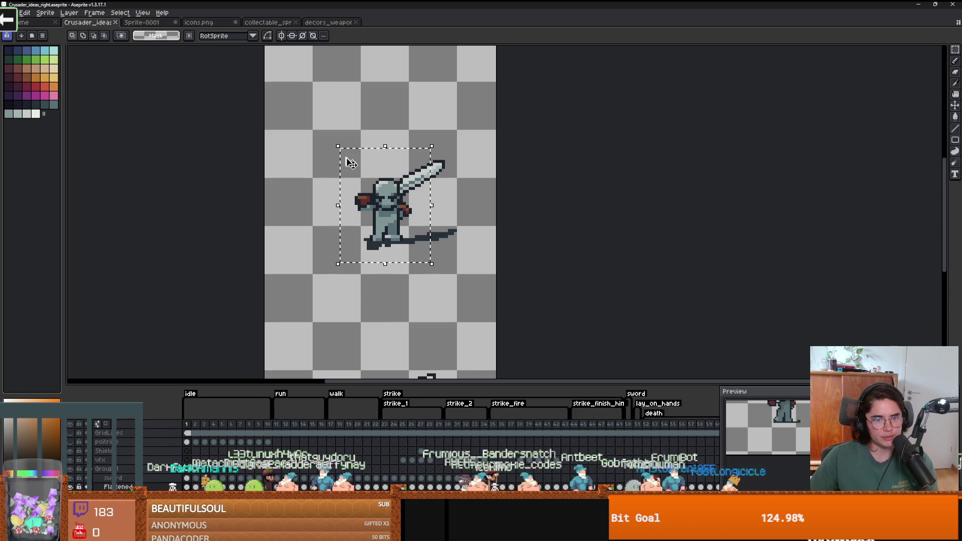
pyautogui.click(427, 233)
pyautogui.moveTo(428, 233); pyautogui.dragTo(377, 223)
pyautogui.press('Escape')
# Paste the knight into decors_weapon and place it right of the barrel
pyautogui.click(328, 22)
pyautogui.hotkey('ctrl', 'v')
pyautogui.moveTo(486, 286)
pyautogui.mouseDown()
pyautogui.moveTo(503, 175)
pyautogui.moveTo(492, 199)
pyautogui.mouseUp()
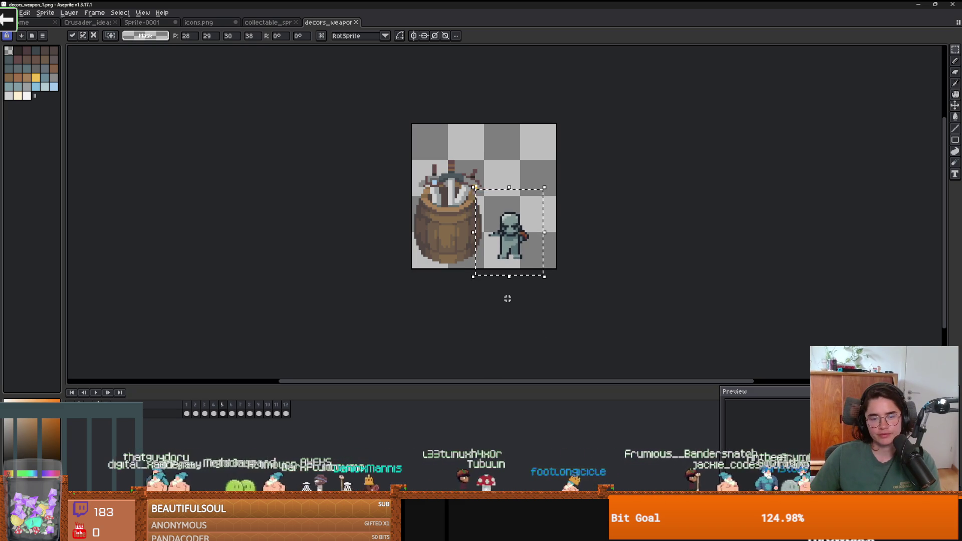
# Discard the floating knight and erase the barrel with a 16px eraser
pyautogui.press('Delete')
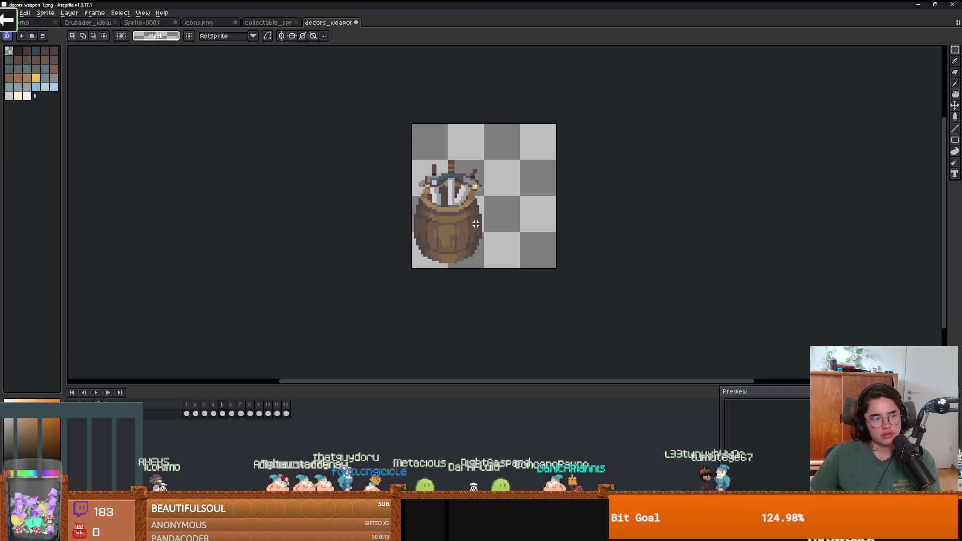
pyautogui.press('b')
pyautogui.press('e')
pyautogui.moveTo(431, 160)
pyautogui.mouseDown()
pyautogui.moveTo(459, 264)
pyautogui.moveTo(448, 191)
pyautogui.moveTo(496, 212)
pyautogui.mouseUp()
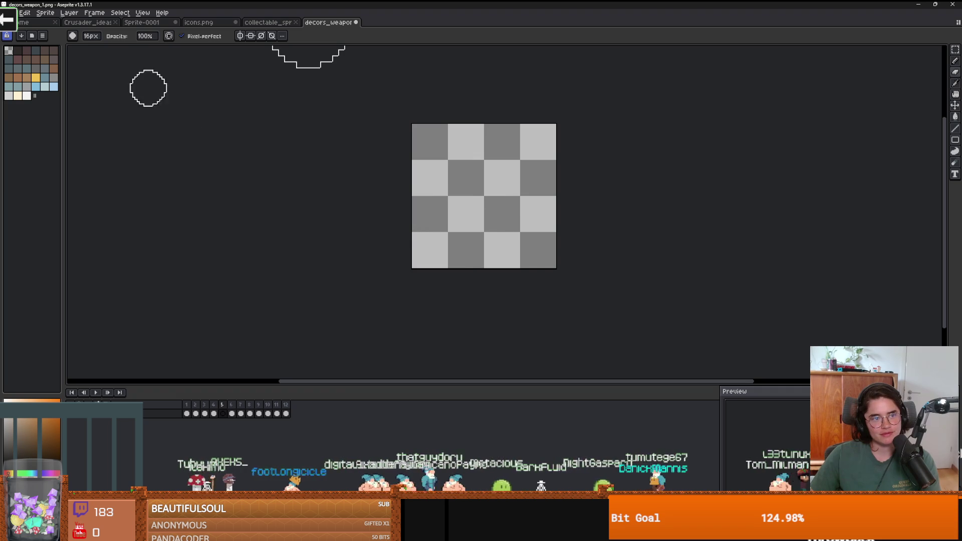
# Paste the knight onto the frame's left side and commit it
pyautogui.hotkey('ctrl', 'v')
pyautogui.moveTo(505, 301)
pyautogui.mouseDown()
pyautogui.moveTo(440, 223)
pyautogui.moveTo(438, 171)
pyautogui.mouseUp()
pyautogui.scroll(3, 438, 175)
pyautogui.scroll(1, 444, 199)
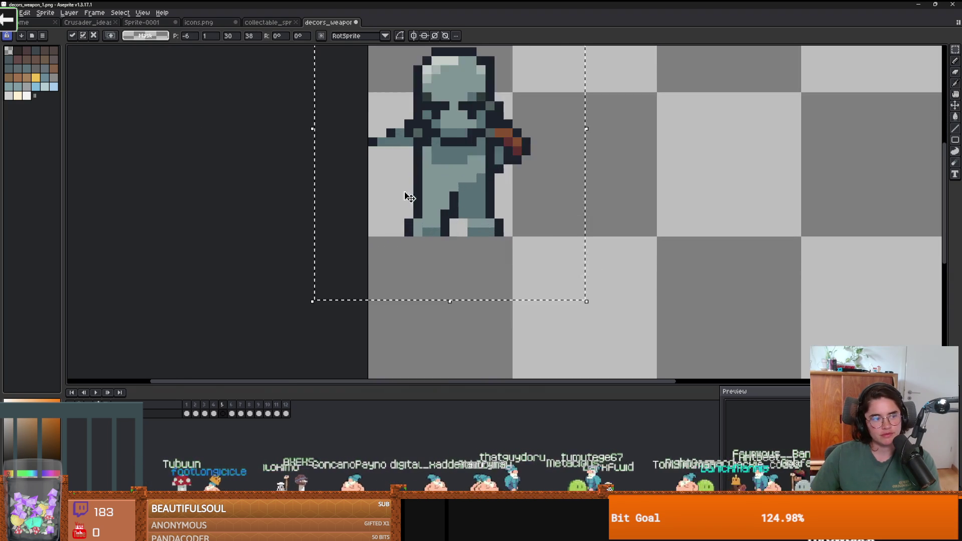
pyautogui.press('e')
pyautogui.scroll(1, 397, 204)
# Erase the tip of the knight's left arm, then drop chests_6.png and chests_7.png into Aseprite
pyautogui.press('b')
pyautogui.hotkey('ctrl', 'Tab')
pyautogui.scroll(-1, 248, 174)
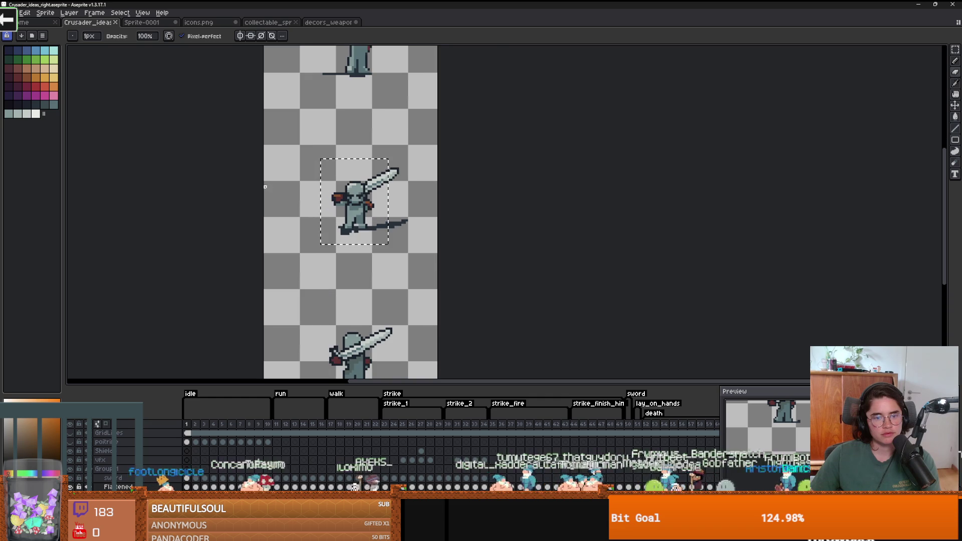
pyautogui.click(308, 22)
pyautogui.scroll(-1, 424, 159)
pyautogui.scroll(-1, 351, 161)
pyautogui.scroll(2, 315, 156)
pyautogui.moveTo(315, 157); pyautogui.dragTo(303, 181)
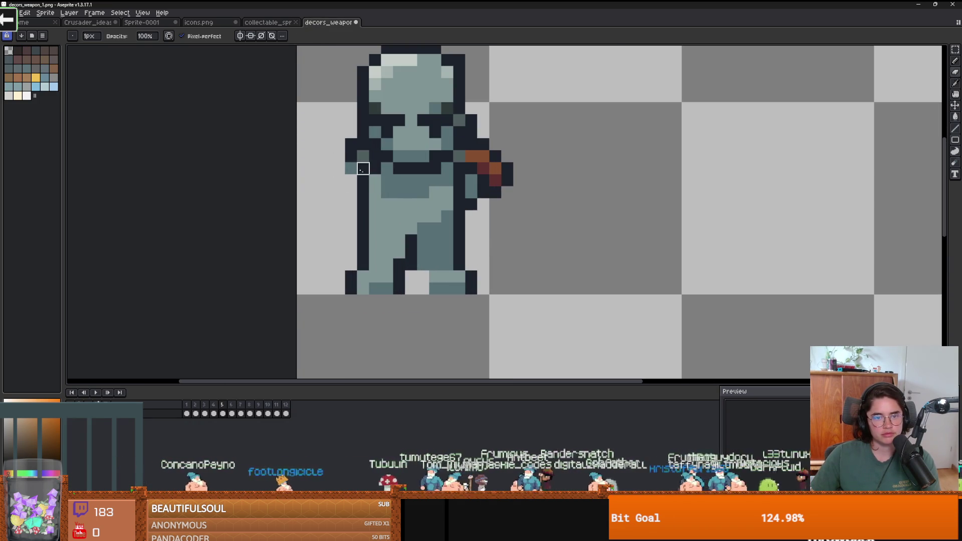
pyautogui.scroll(-4, 387, 181)
pyautogui.scroll(1, 315, 198)
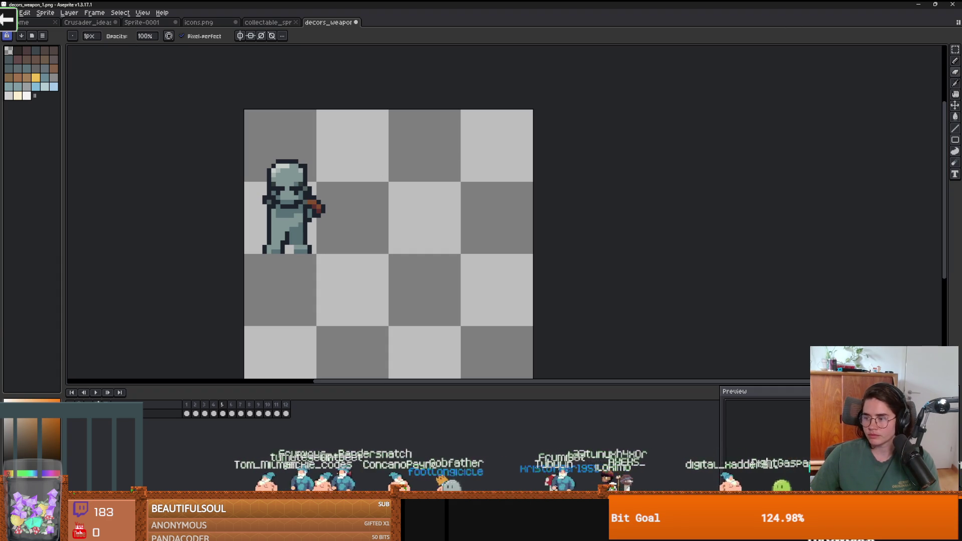
pyautogui.moveTo(0, 78); pyautogui.dragTo(476, 78)
pyautogui.moveTo(432, 32); pyautogui.dragTo(499, 129)
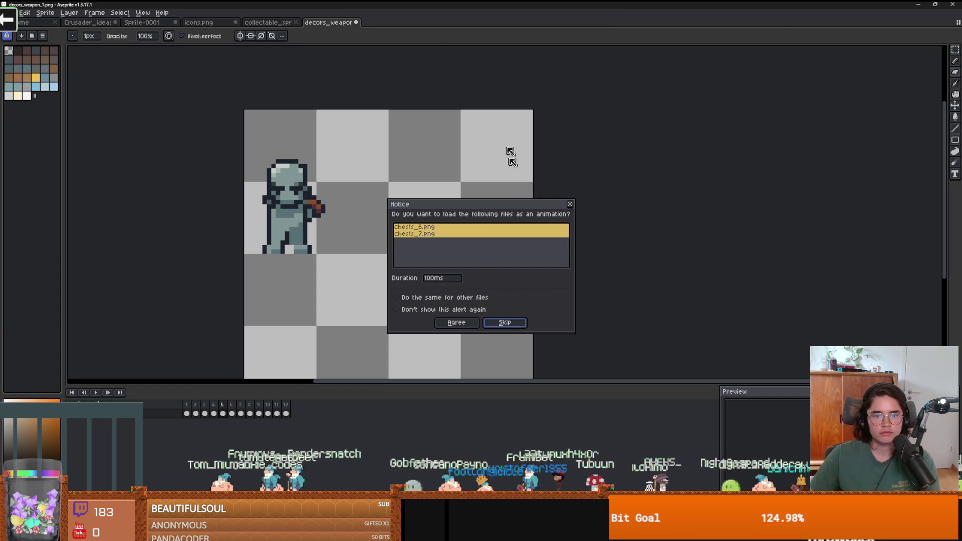
# Load the chests as an animation, select the chest and test-paste it into decors_weapon, then remove it
pyautogui.click(462, 327)
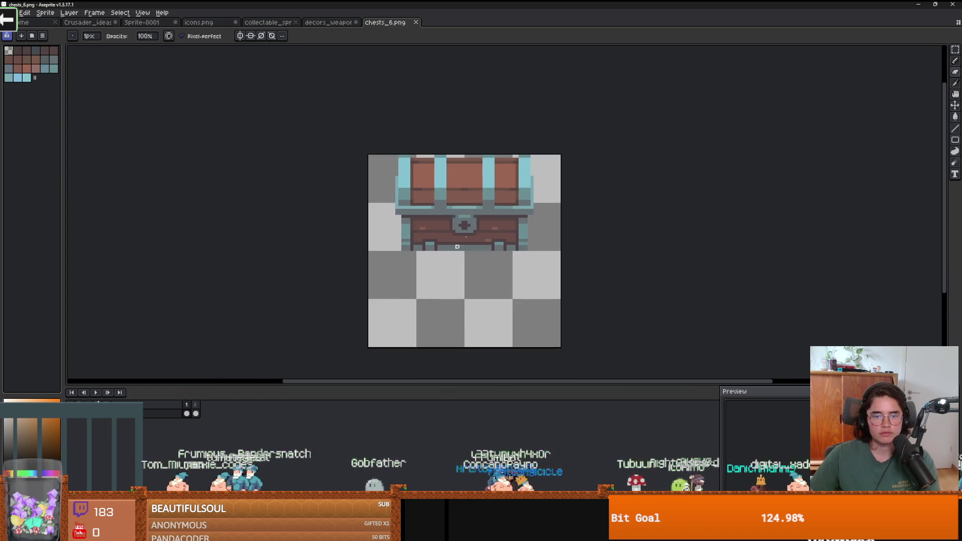
pyautogui.scroll(1, 485, 217)
pyautogui.press('m')
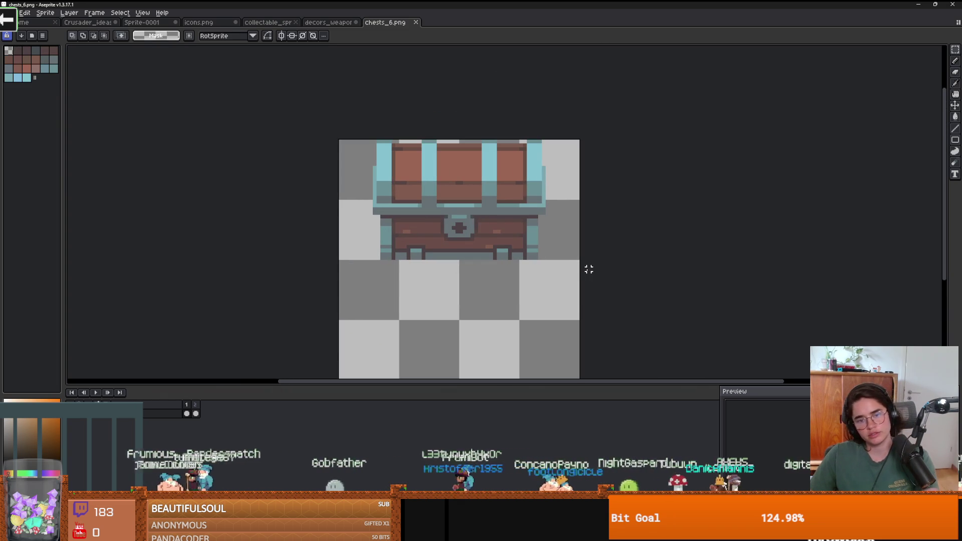
pyautogui.moveTo(570, 262)
pyautogui.mouseDown()
pyautogui.moveTo(415, 155)
pyautogui.moveTo(358, 137)
pyautogui.mouseUp()
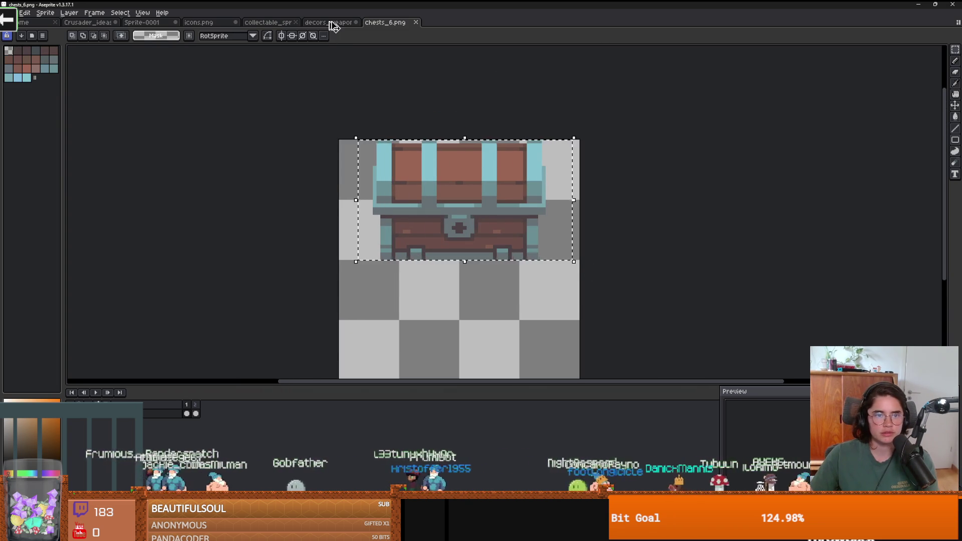
pyautogui.click(331, 22)
pyautogui.hotkey('ctrl', 'v')
pyautogui.moveTo(419, 242)
pyautogui.mouseDown()
pyautogui.moveTo(441, 226)
pyautogui.moveTo(449, 280)
pyautogui.moveTo(556, 199)
pyautogui.moveTo(442, 269)
pyautogui.moveTo(421, 255)
pyautogui.mouseUp()
pyautogui.press('Escape')
# Cut chests_6.png's canvas to 64×32 px around the closed chest and open Sprite Size
pyautogui.click(385, 22)
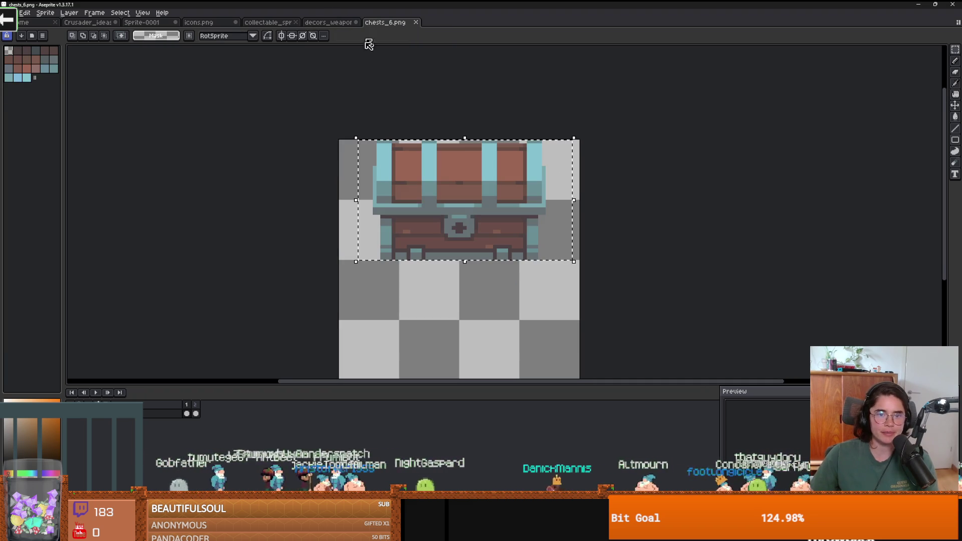
pyautogui.scroll(-2, 373, 170)
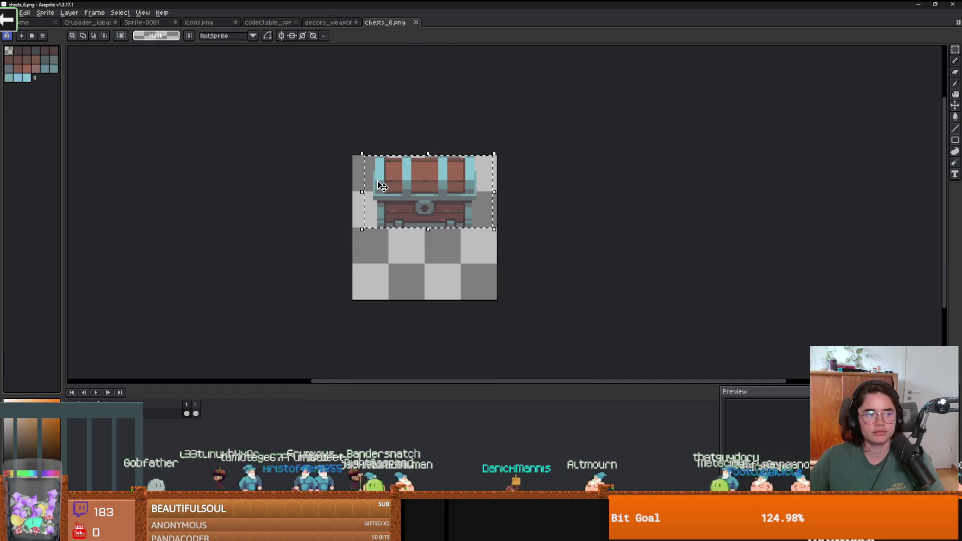
pyautogui.hotkey('ctrl', 'alt', 'c')
pyautogui.moveTo(435, 300); pyautogui.dragTo(433, 231)
pyautogui.press('Return')
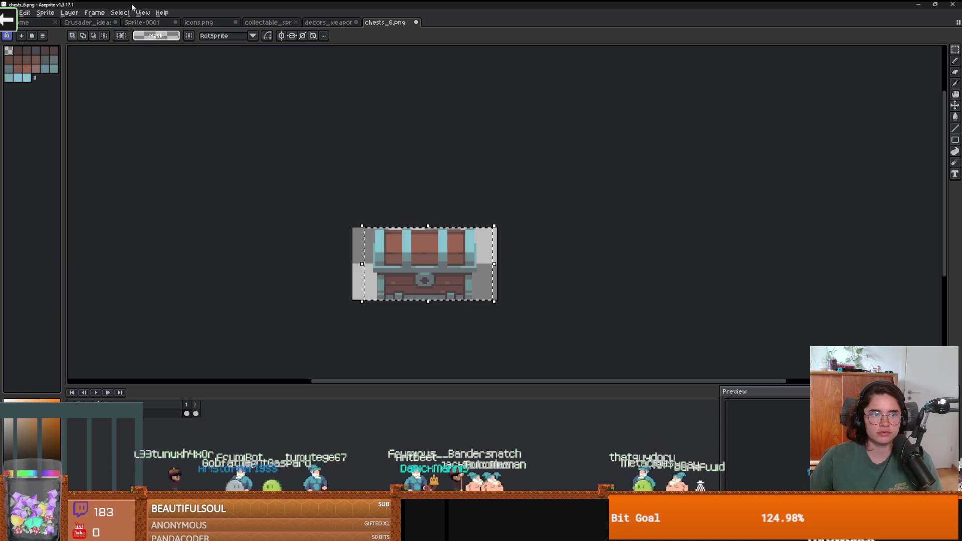
pyautogui.click(45, 13)
pyautogui.moveTo(63, 31)
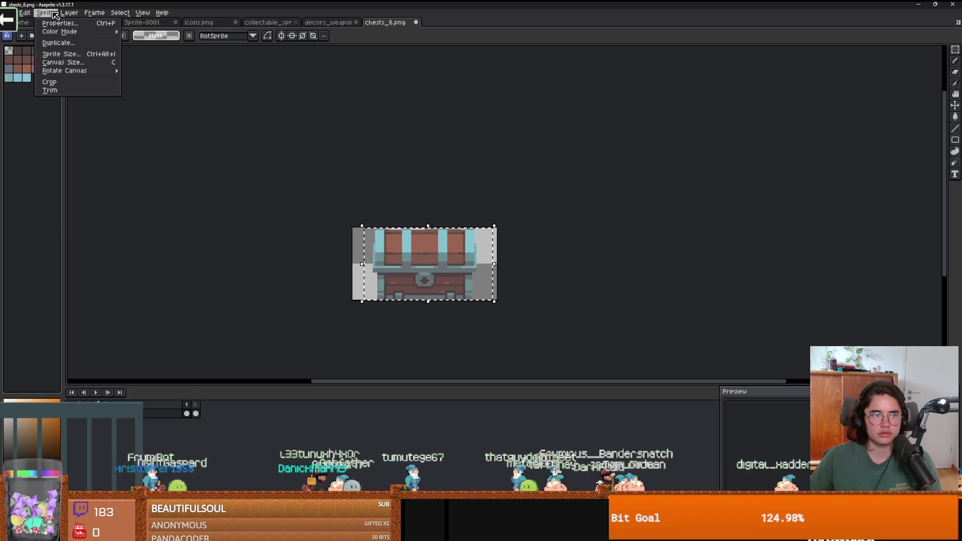
pyautogui.click(74, 54)
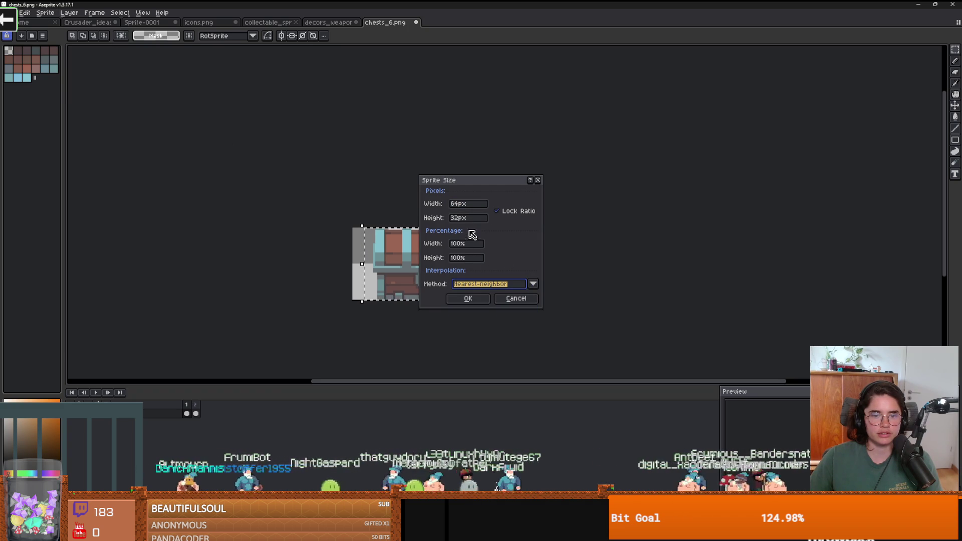
# Apply the percentage resize to the chest sprite, making the canvas square
pyautogui.click(464, 246)
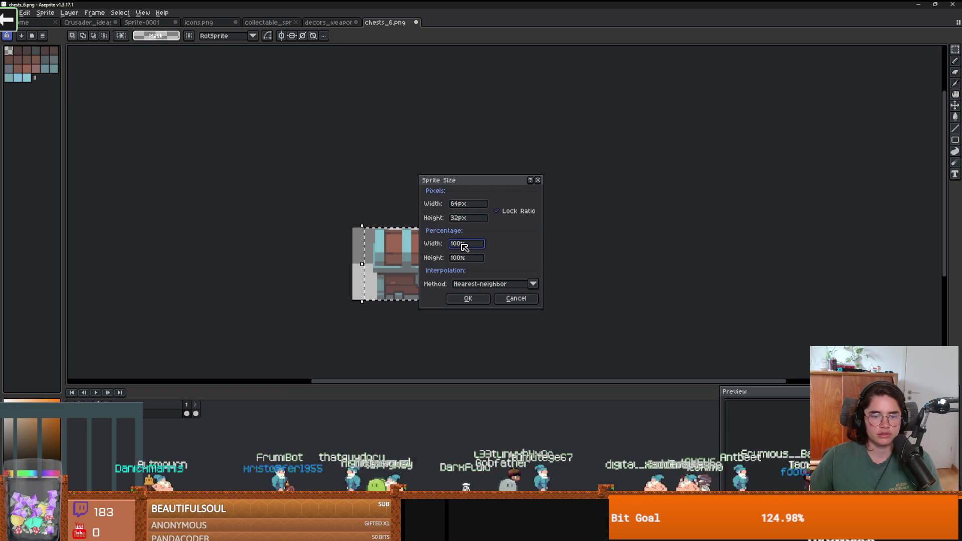
pyautogui.write('50')
pyautogui.press('Return')
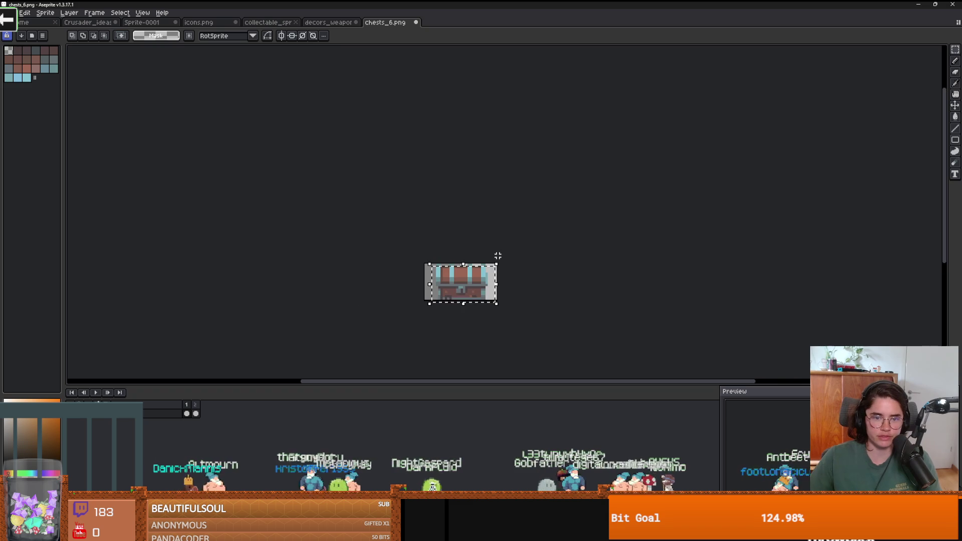
pyautogui.scroll(-1, 486, 310)
pyautogui.scroll(1, 488, 308)
pyautogui.scroll(-2, 486, 306)
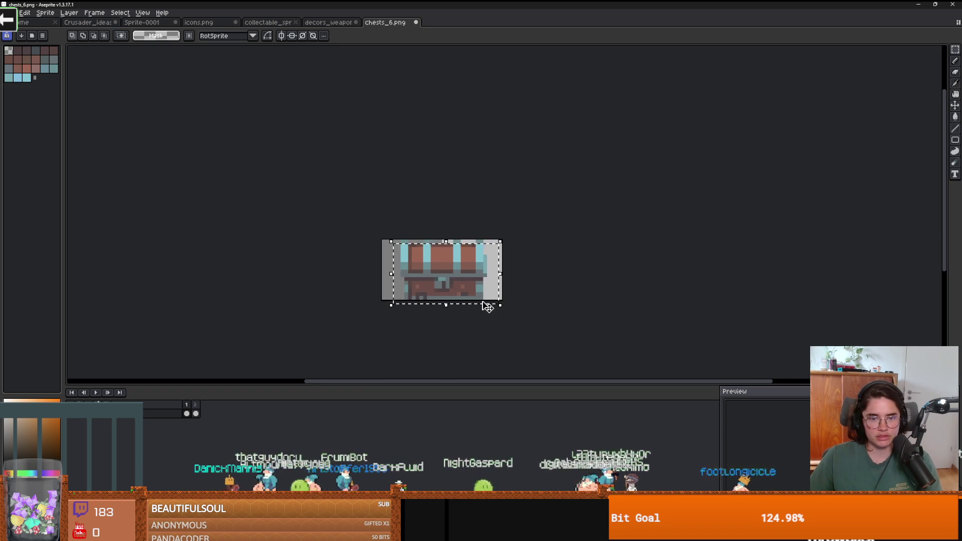
pyautogui.scroll(-1, 487, 307)
pyautogui.scroll(-1, 489, 303)
pyautogui.scroll(1, 489, 303)
# Paste the chest into frame 2, move it up, and compare it against frame 1
pyautogui.click(195, 413)
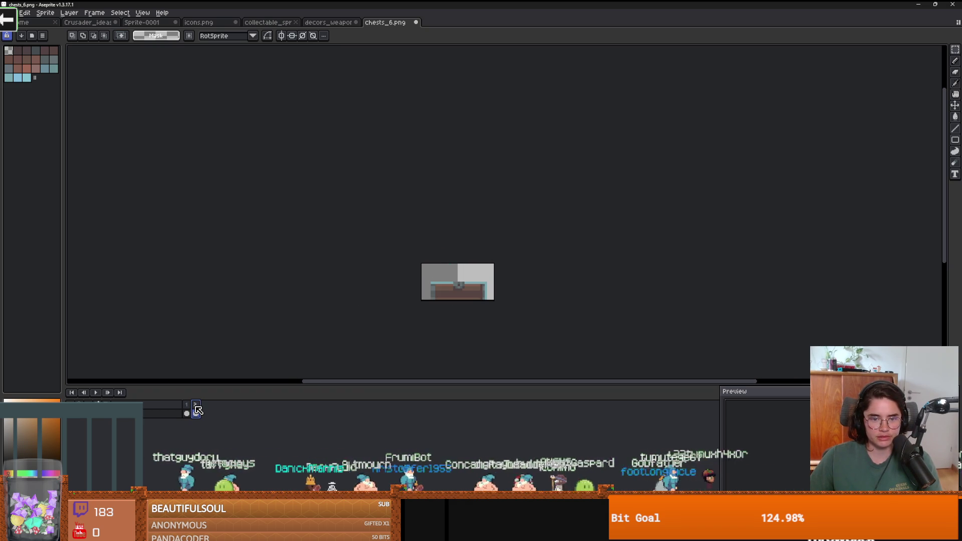
pyautogui.hotkey('ctrl', 'v')
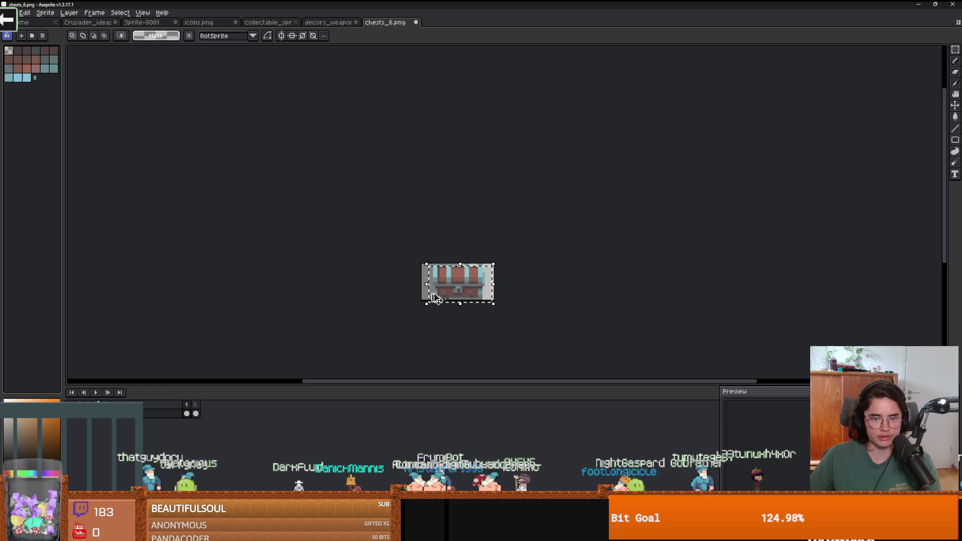
pyautogui.moveTo(436, 299); pyautogui.dragTo(436, 225)
pyautogui.click(197, 410)
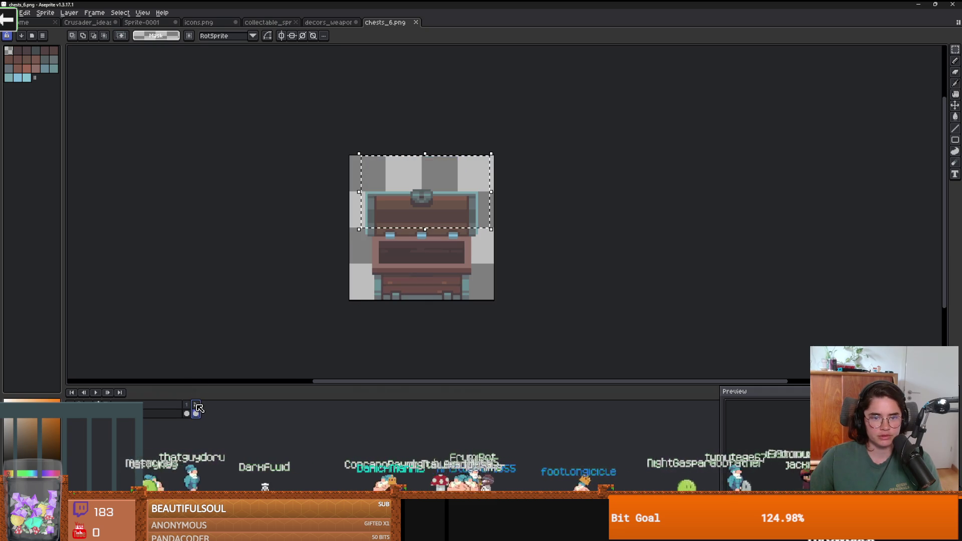
pyautogui.click(187, 412)
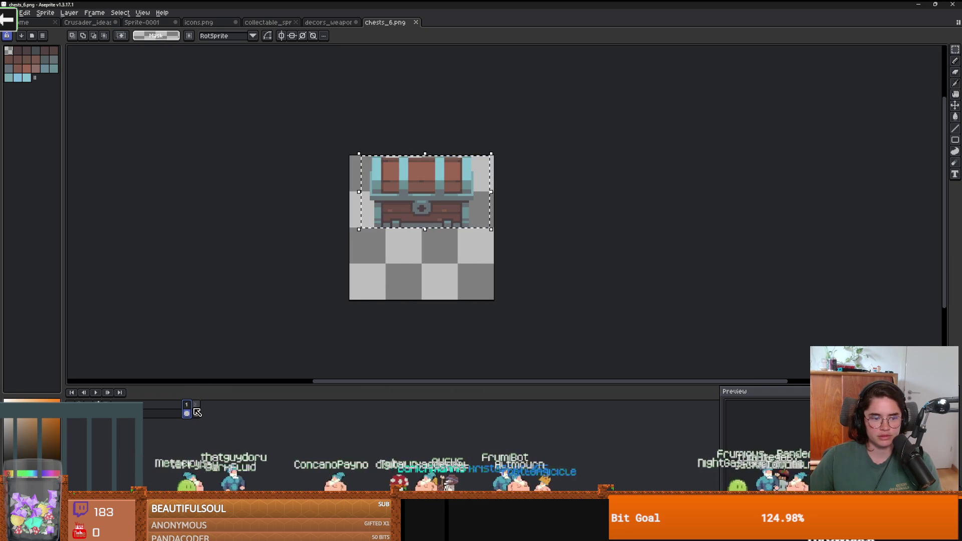
pyautogui.click(195, 412)
pyautogui.click(188, 412)
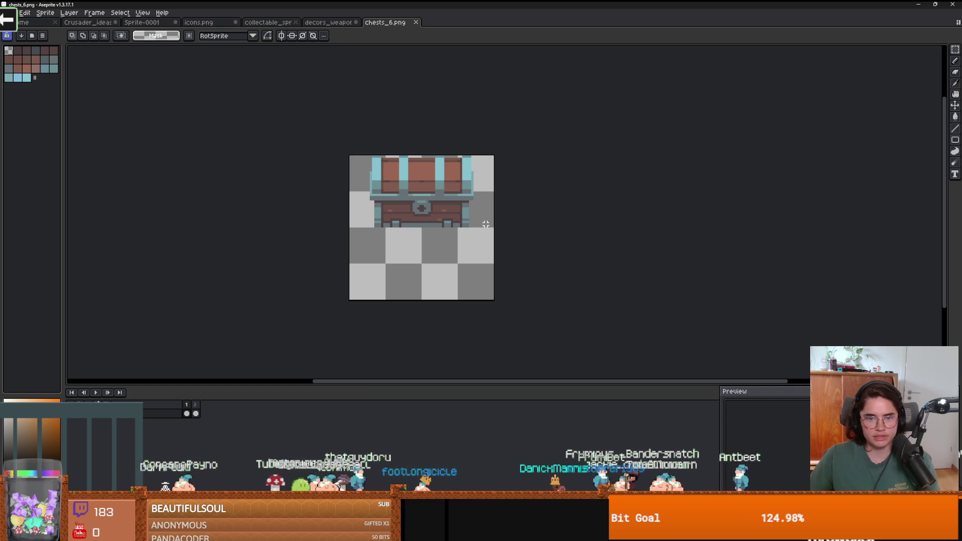
# Reselect the closed chest in frame 1 and move it down into the canvas's lower half
pyautogui.hotkey('ctrl', 'shift', 'd')
pyautogui.click(500, 198)
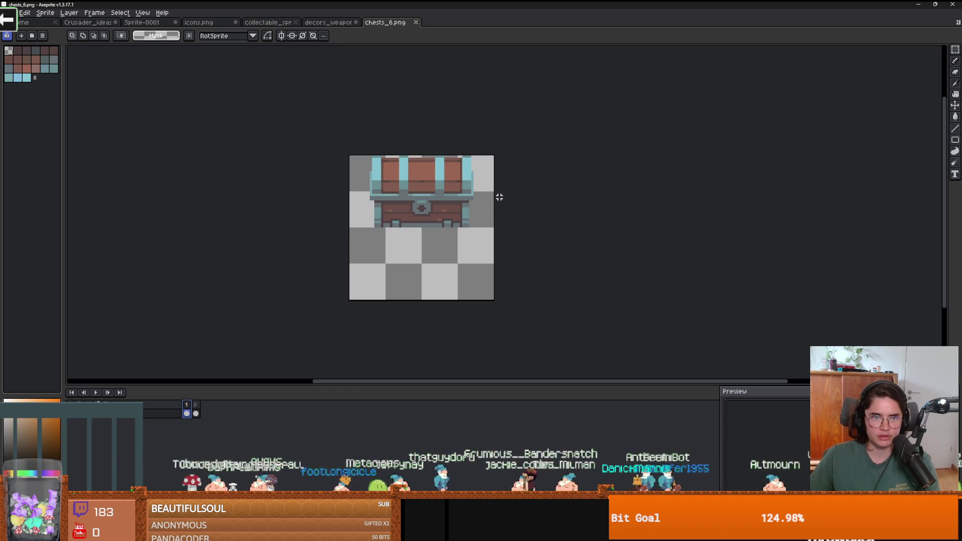
pyautogui.hotkey('ctrl', 'shift', 'd')
pyautogui.moveTo(415, 193)
pyautogui.mouseDown()
pyautogui.moveTo(413, 287)
pyautogui.moveTo(512, 184)
pyautogui.moveTo(450, 246)
pyautogui.moveTo(444, 271)
pyautogui.mouseUp()
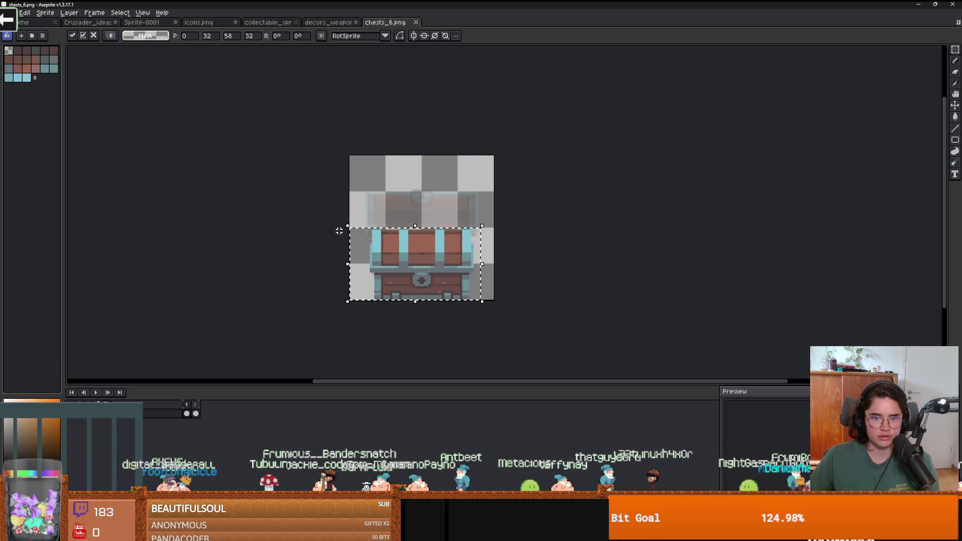
pyautogui.click(305, 181)
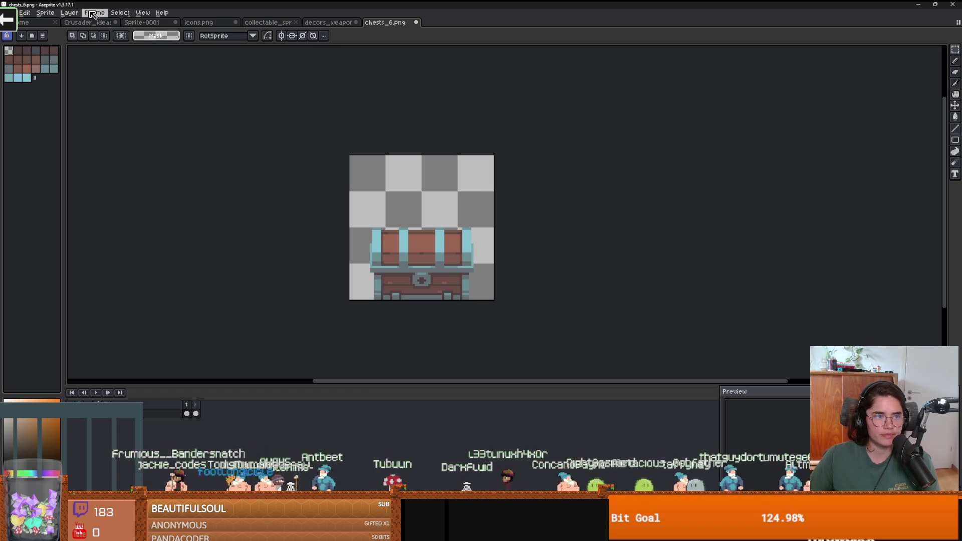
# Scale the chest sprite to 60% width (38×38 px) with Sprite Size
pyautogui.click(45, 12)
pyautogui.click(50, 53)
pyautogui.doubleClick(465, 245)
pyautogui.write('60')
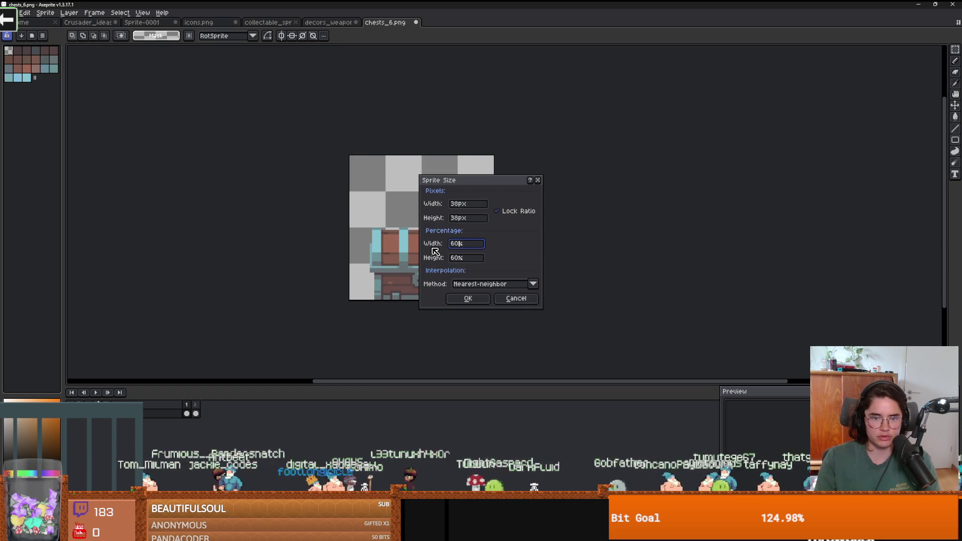
pyautogui.press('Return')
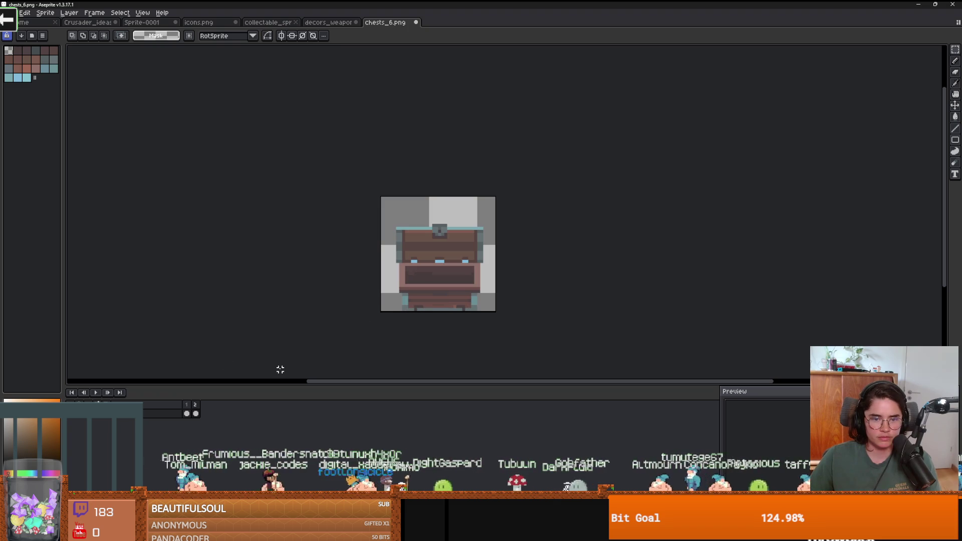
# On frame 1, widen the canvas by extending its right edge
pyautogui.press('Left')
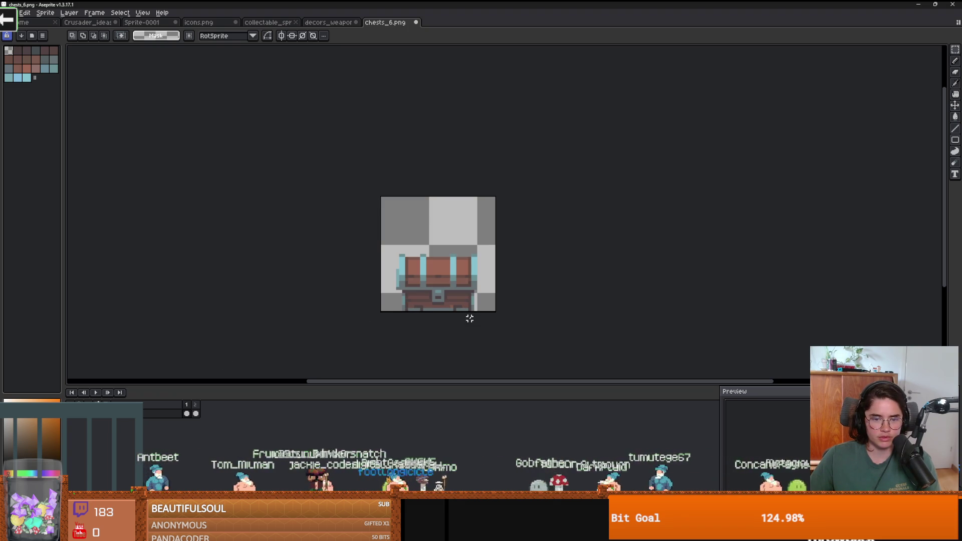
pyautogui.hotkey('ctrl', 'alt', 'c')
pyautogui.moveTo(499, 277); pyautogui.dragTo(615, 277)
pyautogui.press('Return')
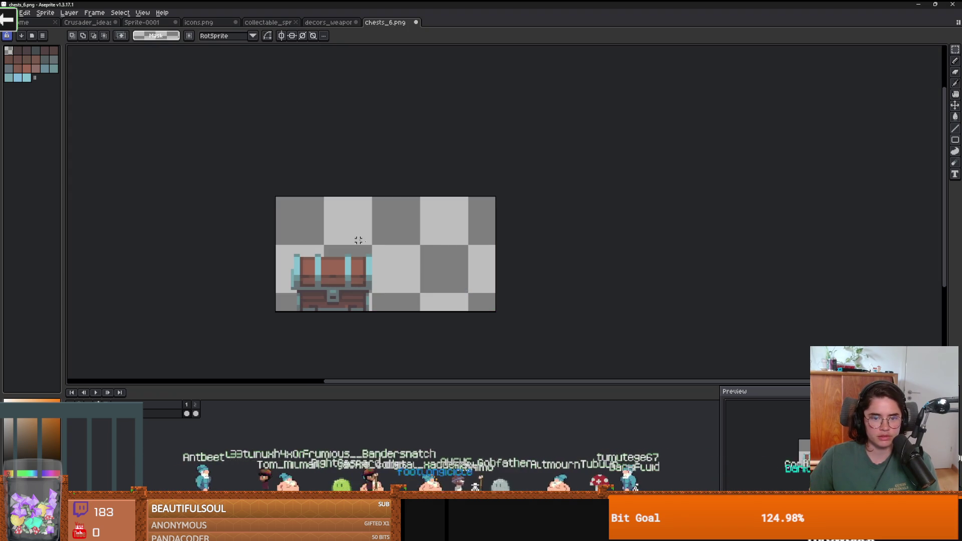
pyautogui.click(269, 26)
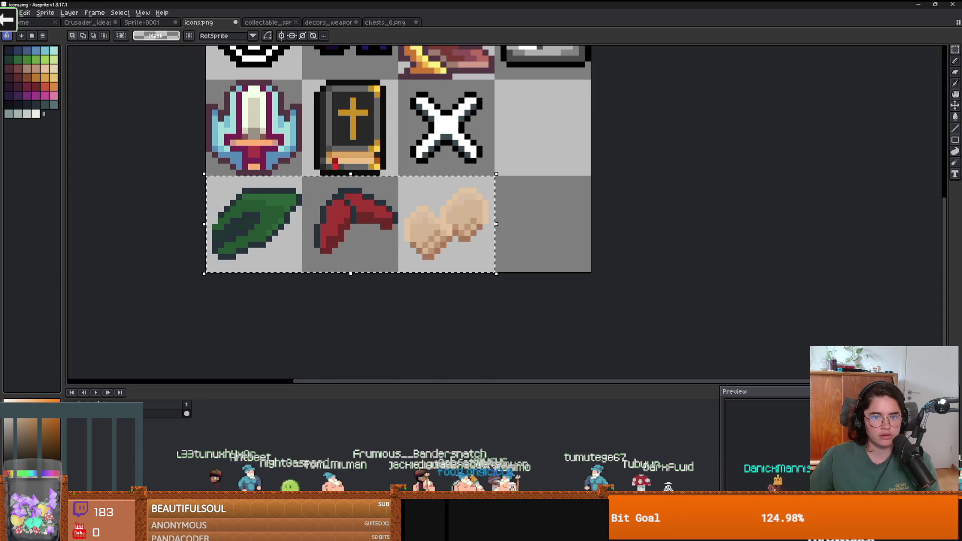
# Paste the knight from Crusader_ideas into chests_6.png, placed right of the chest
pyautogui.click(106, 23)
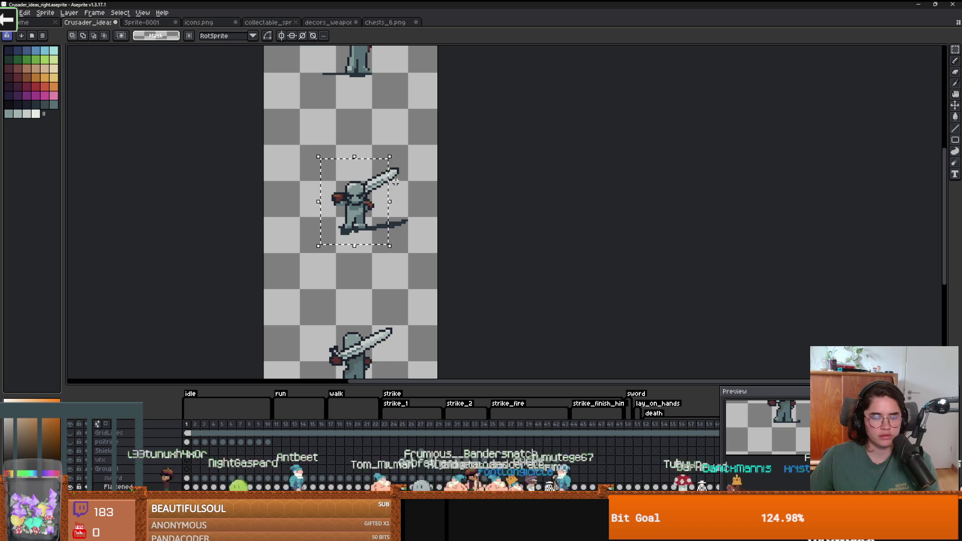
pyautogui.click(385, 23)
pyautogui.hotkey('ctrl', 'v')
pyautogui.moveTo(395, 278)
pyautogui.mouseDown()
pyautogui.moveTo(423, 283)
pyautogui.moveTo(426, 295)
pyautogui.mouseUp()
pyautogui.press('Return')
# Close the blank window and the chests_6.png image viewer
pyautogui.scroll(-3, 426, 296)
pyautogui.scroll(4, 476, 296)
pyautogui.scroll(-2, 476, 296)
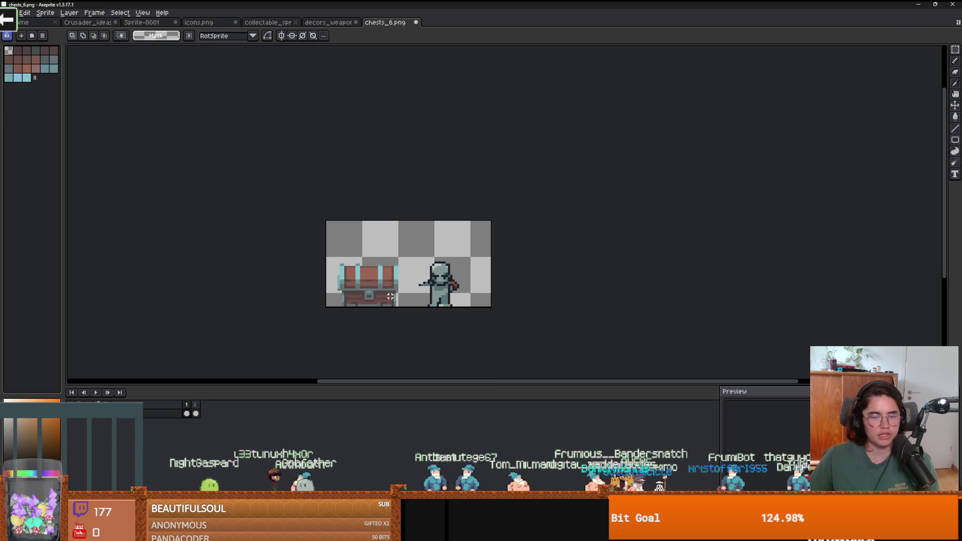
pyautogui.scroll(1, 389, 294)
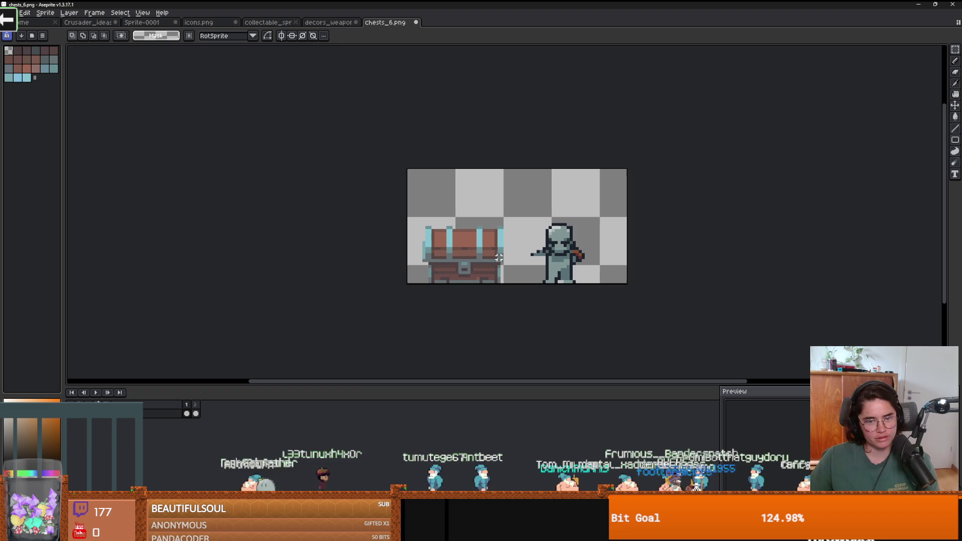
pyautogui.scroll(1, 500, 257)
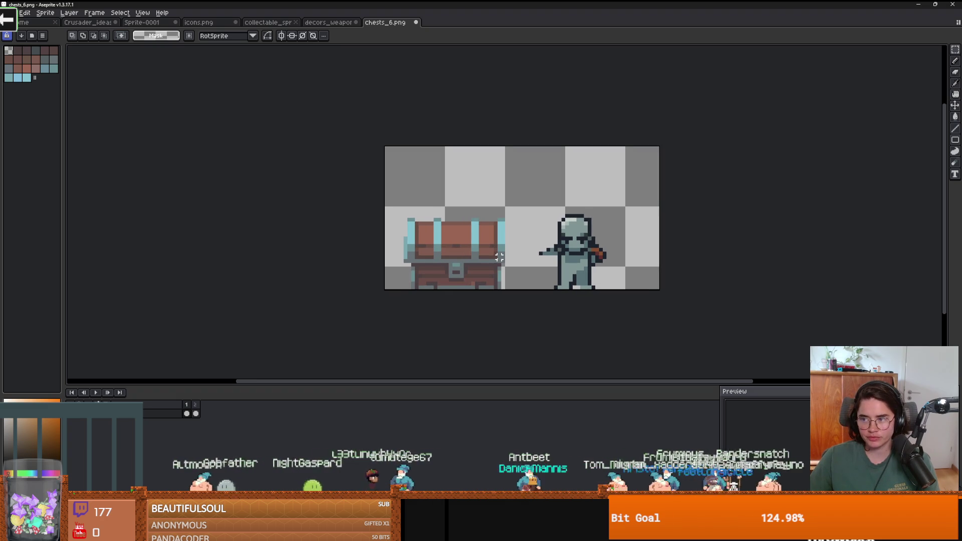
pyautogui.scroll(1, 417, 267)
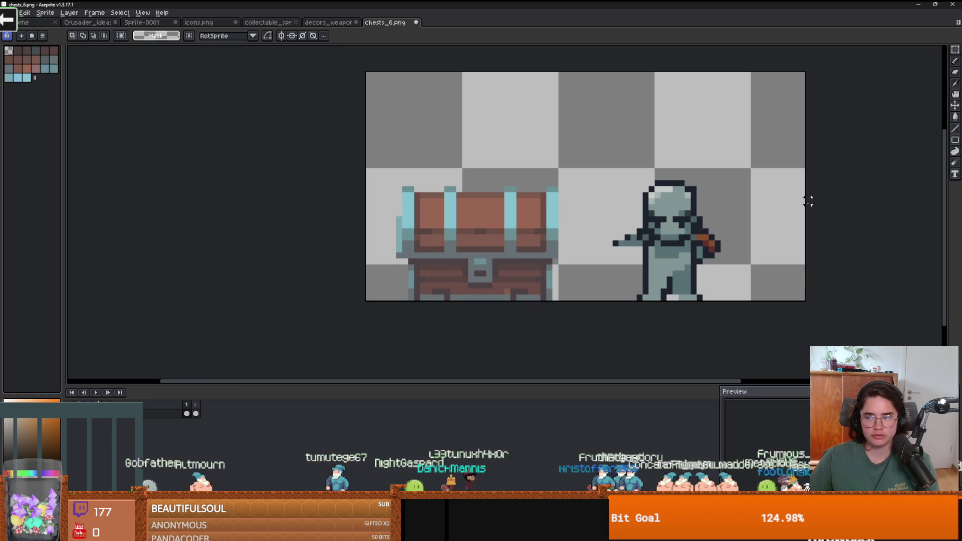
pyautogui.moveTo(531, 1); pyautogui.dragTo(541, 42)
pyautogui.moveTo(436, 30); pyautogui.dragTo(507, 165)
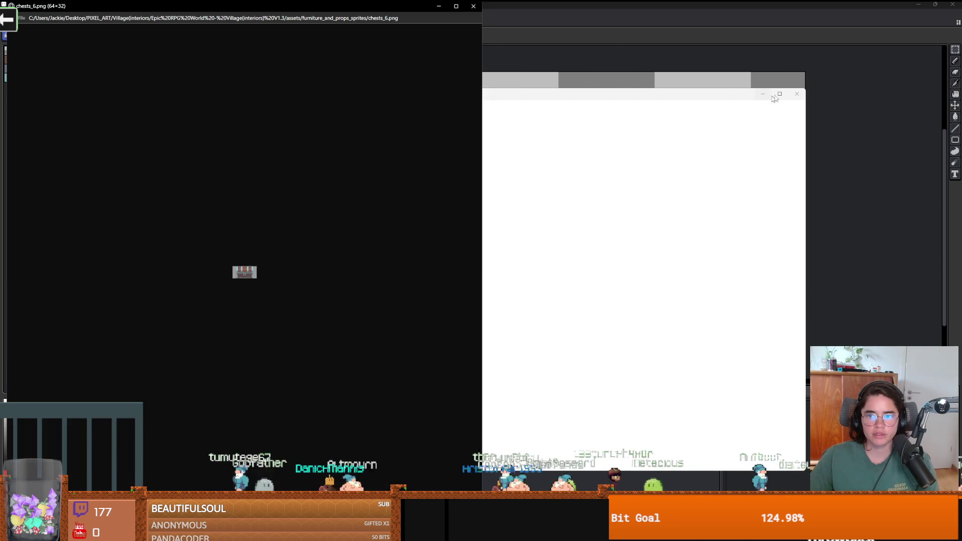
pyautogui.click(797, 93)
pyautogui.click(473, 6)
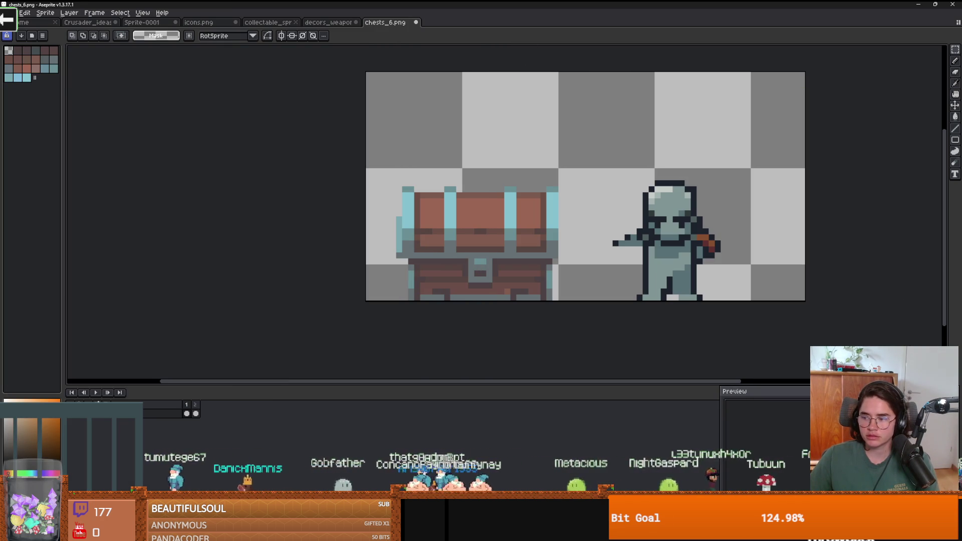
pyautogui.moveTo(608, 111)
pyautogui.mouseDown()
pyautogui.moveTo(482, 15)
pyautogui.moveTo(442, 20)
pyautogui.moveTo(657, 22)
pyautogui.mouseUp()
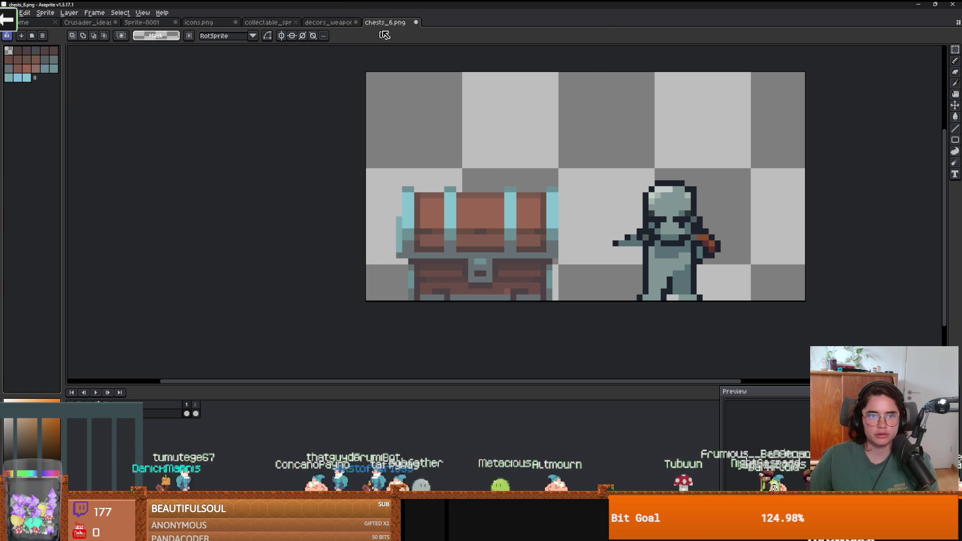
pyautogui.hscroll(5, 538, 196)
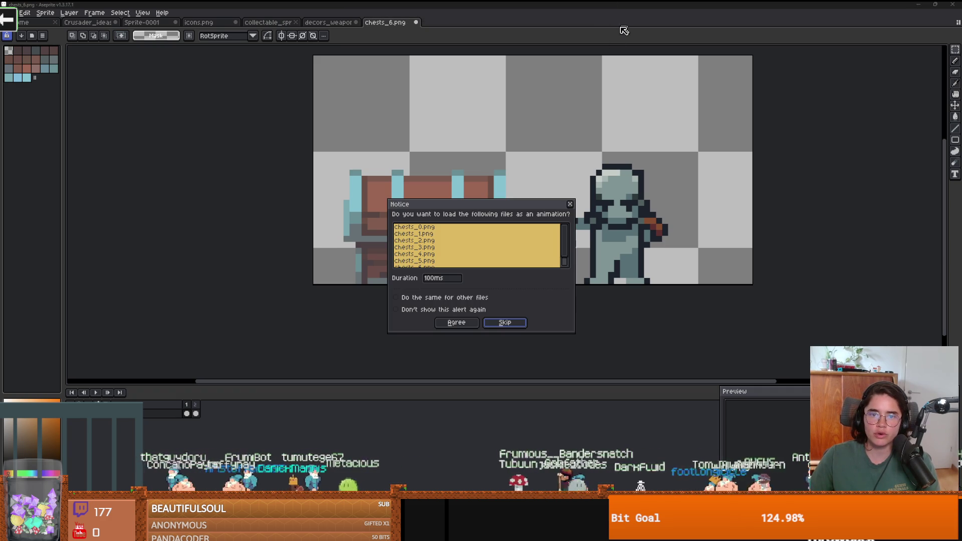
# Load chests_0.png onward as an 8-frame animation, play it, and return to frame 1
pyautogui.click(457, 323)
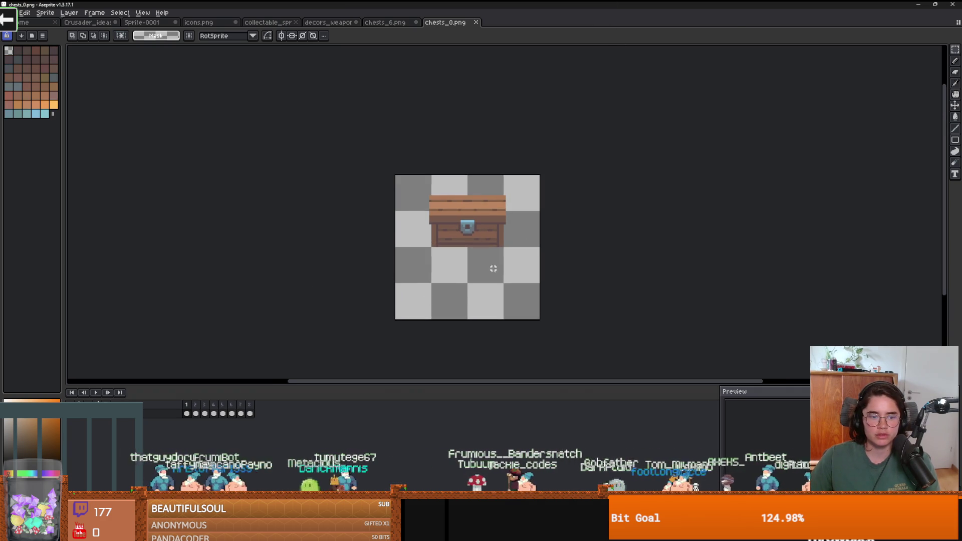
pyautogui.press('Return')
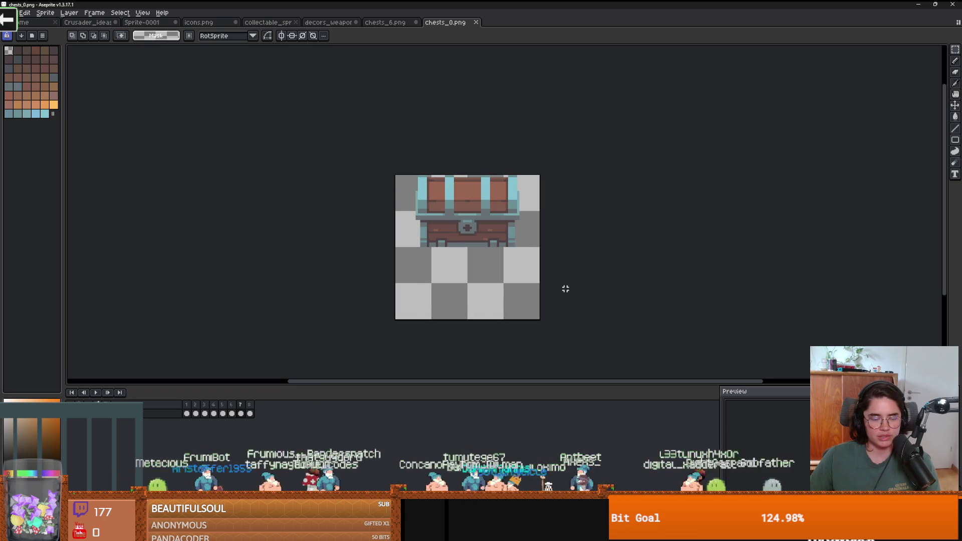
pyautogui.click(191, 408)
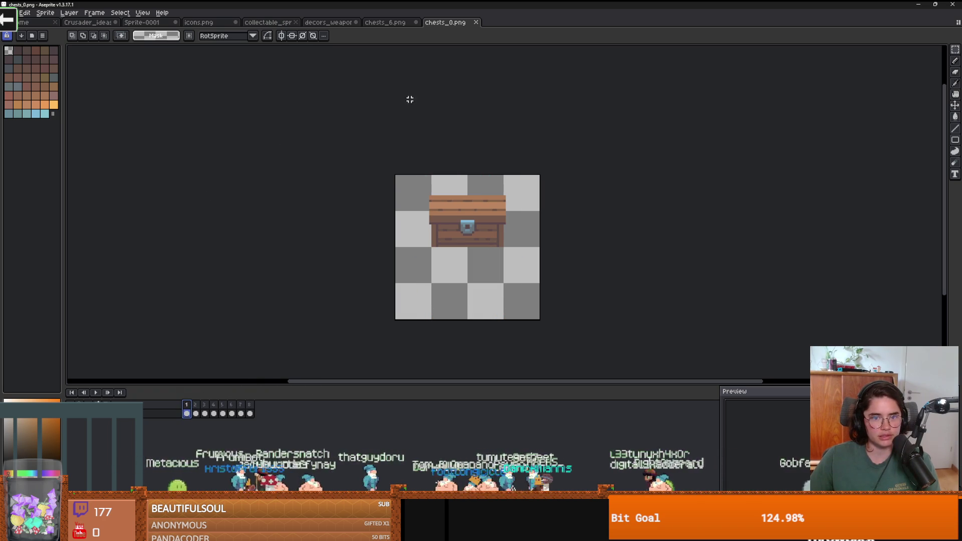
pyautogui.click(46, 13)
pyautogui.click(80, 59)
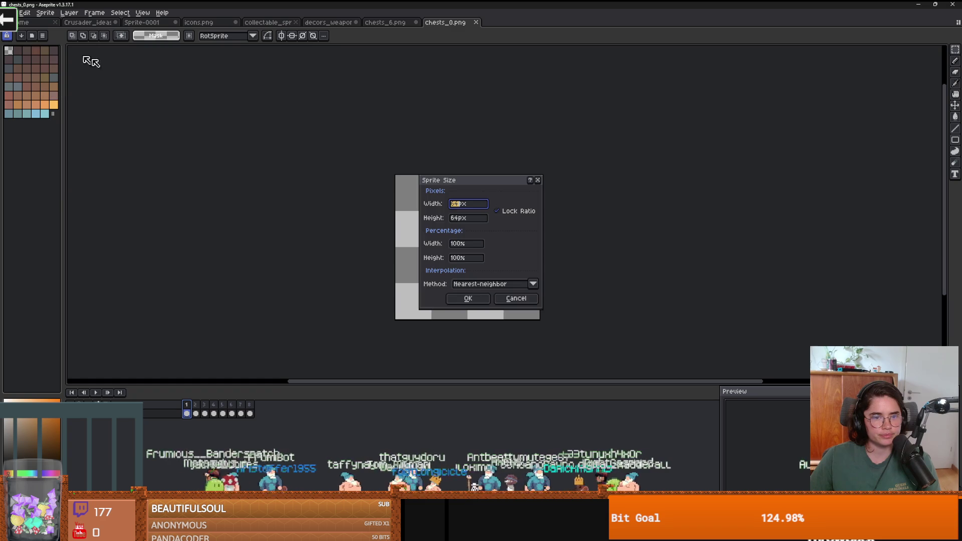
# Try a 50% Bilinear resize of the animation, then undo it
pyautogui.click(485, 289)
pyautogui.click(487, 306)
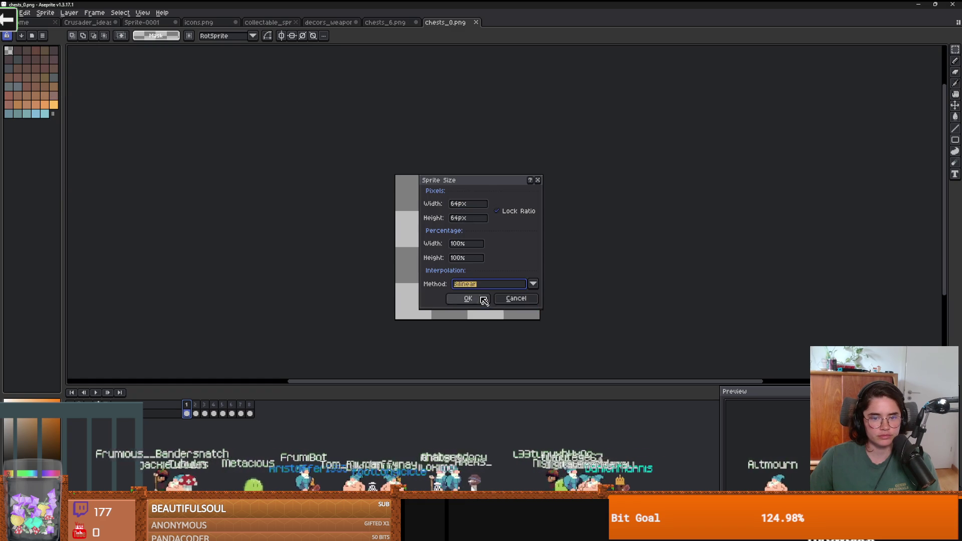
pyautogui.write('50')
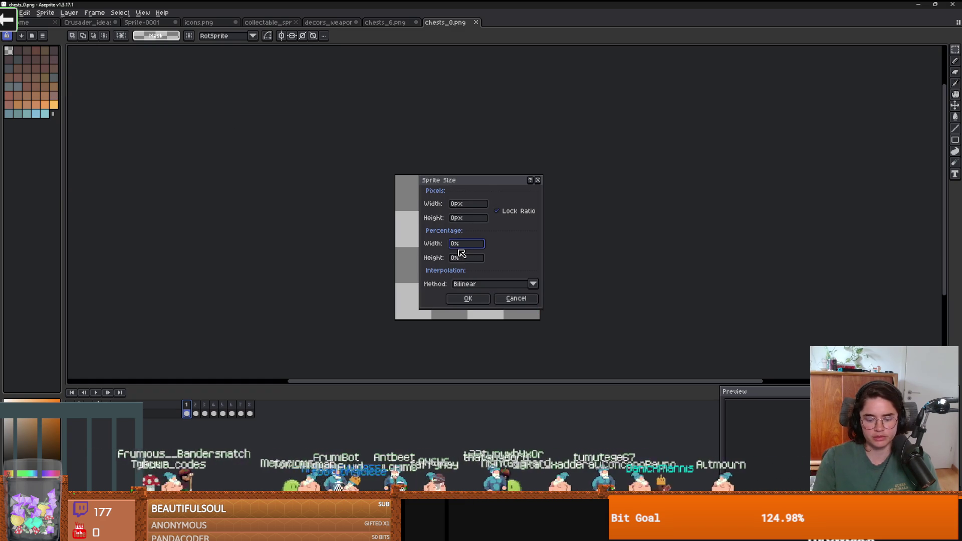
pyautogui.press('Return')
pyautogui.scroll(2, 508, 279)
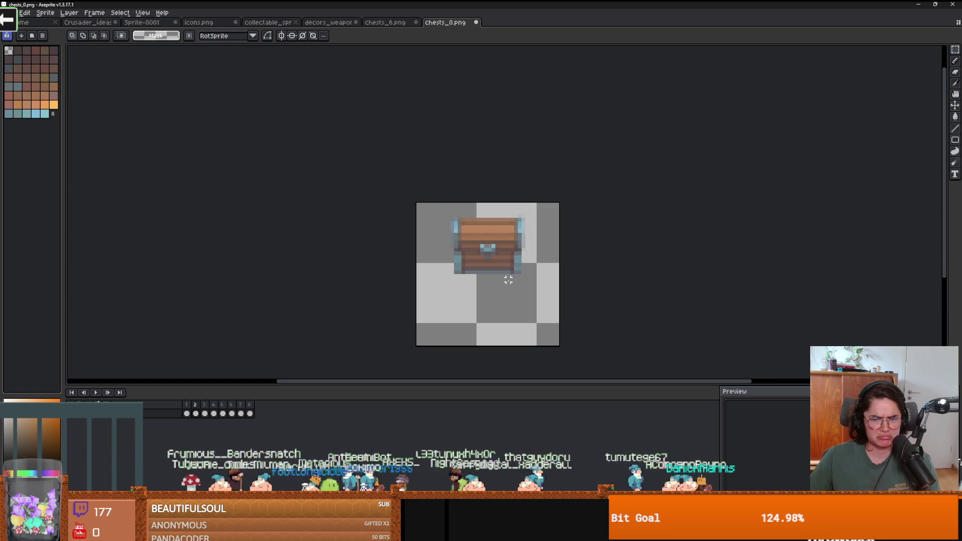
pyautogui.hotkey('ctrl', 'z')
# Resize the chest animation to 60% width using RotSprite interpolation
pyautogui.click(45, 13)
pyautogui.click(113, 60)
pyautogui.click(534, 284)
pyautogui.click(471, 304)
pyautogui.click(462, 244)
pyautogui.write('60')
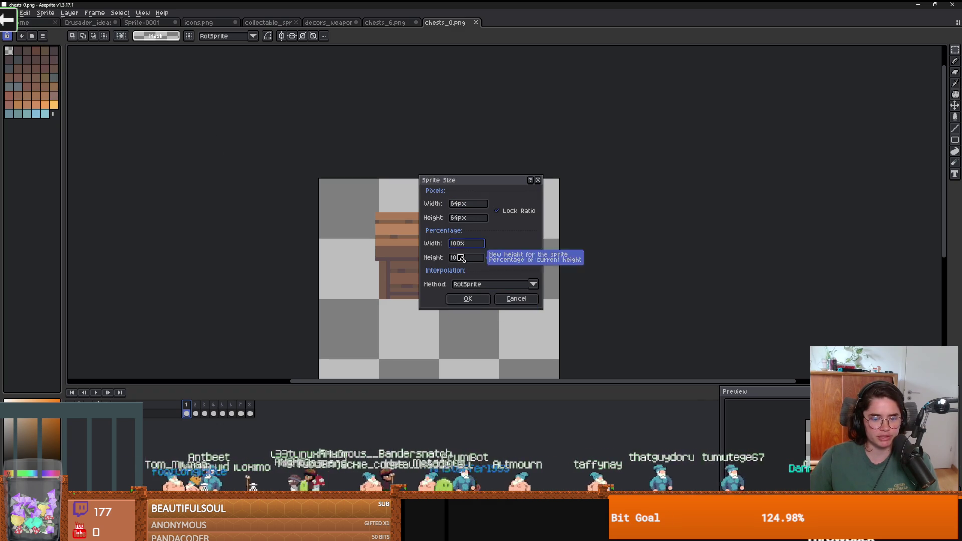
pyautogui.press('Return')
pyautogui.scroll(2, 460, 262)
pyautogui.scroll(-1, 479, 263)
# Select the pencil and move to frame 7 of the animation
pyautogui.press('Return')
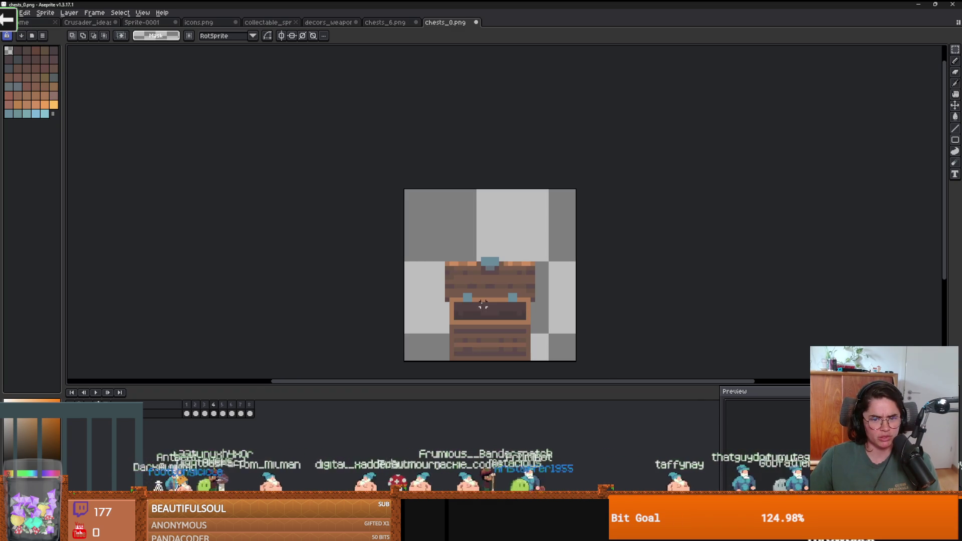
pyautogui.press('b')
pyautogui.scroll(1, 386, 205)
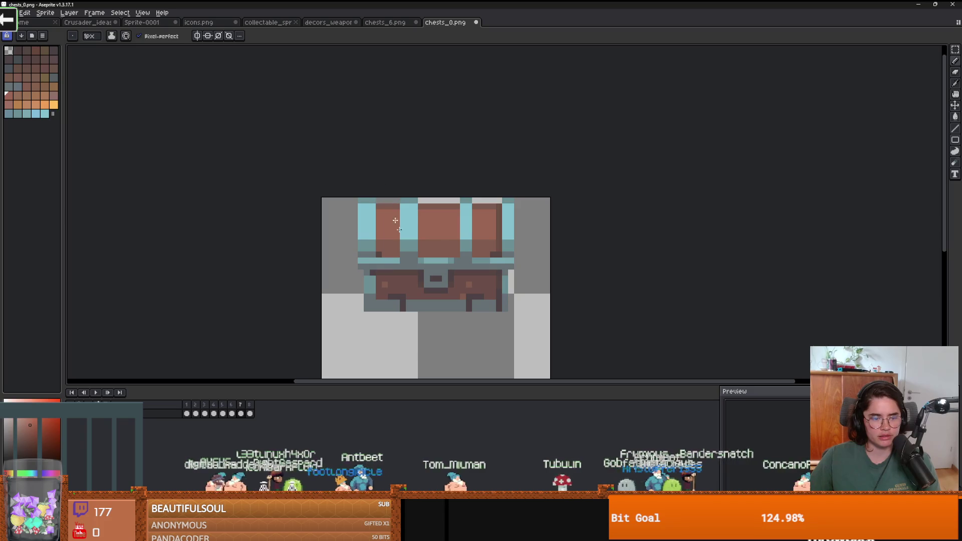
pyautogui.click(242, 411)
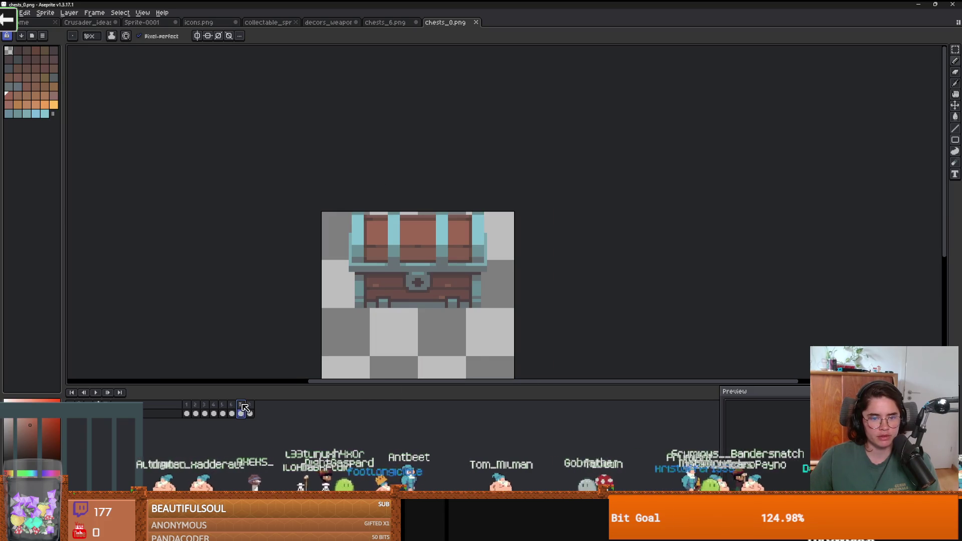
pyautogui.scroll(1, 353, 227)
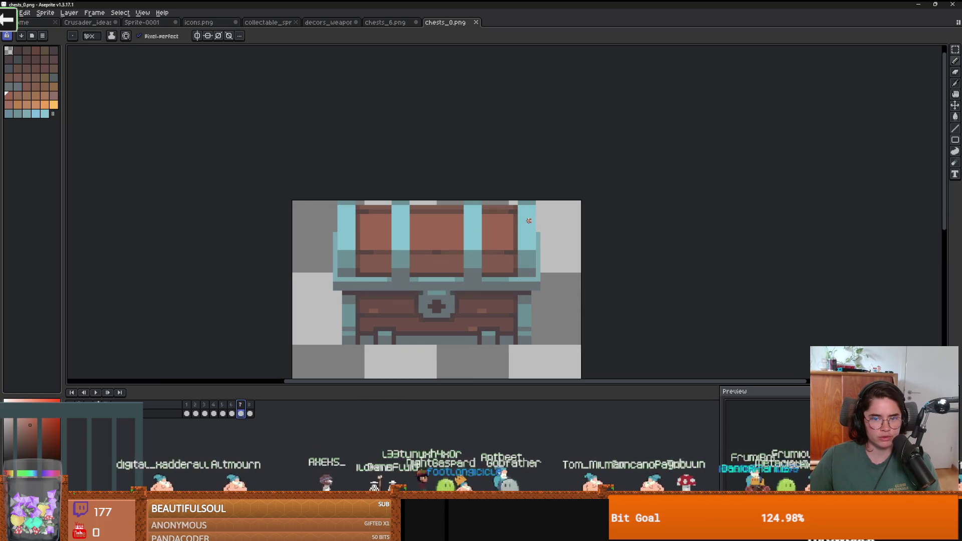
pyautogui.scroll(-2, 503, 258)
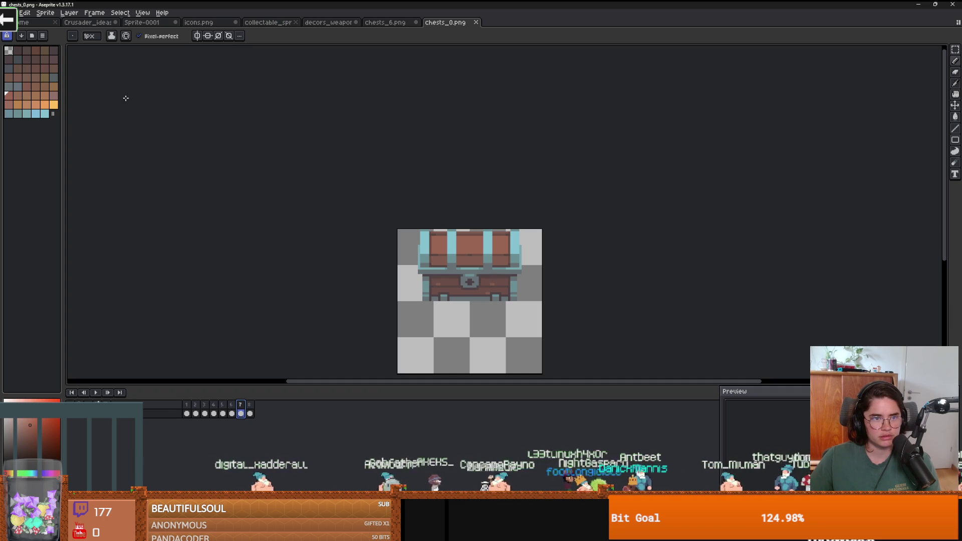
# Check the Edit menu, then apply another Sprite Size resize at 60% width
pyautogui.click(25, 12)
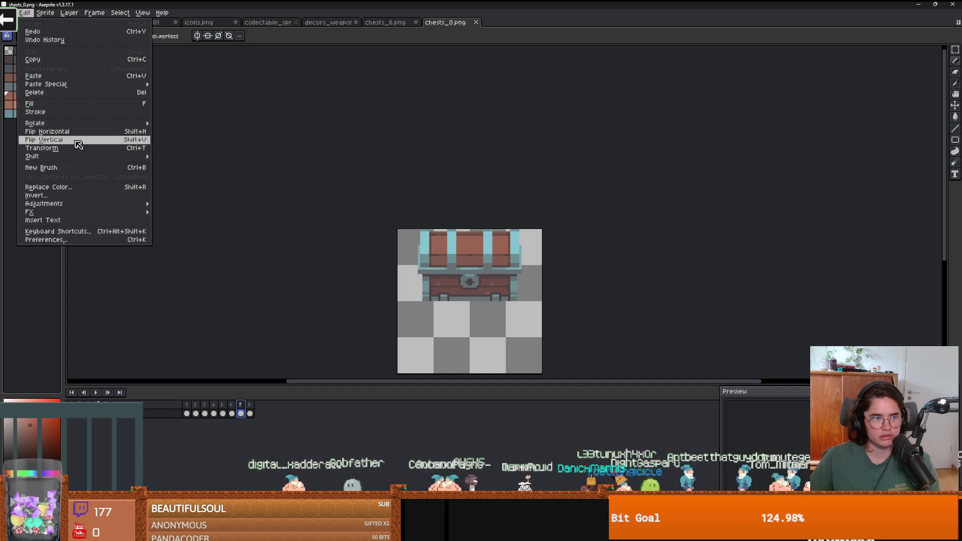
pyautogui.moveTo(86, 127)
pyautogui.click(248, 107)
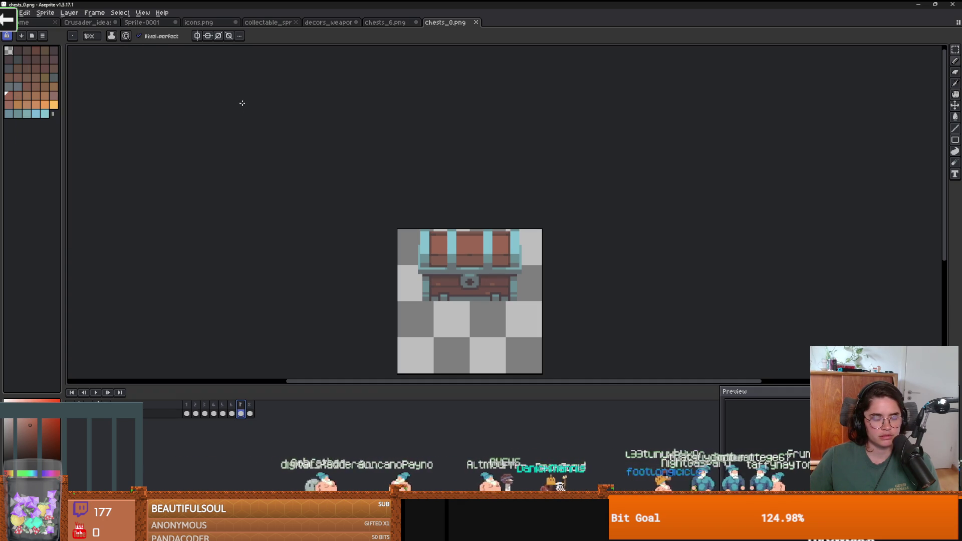
pyautogui.click(26, 13)
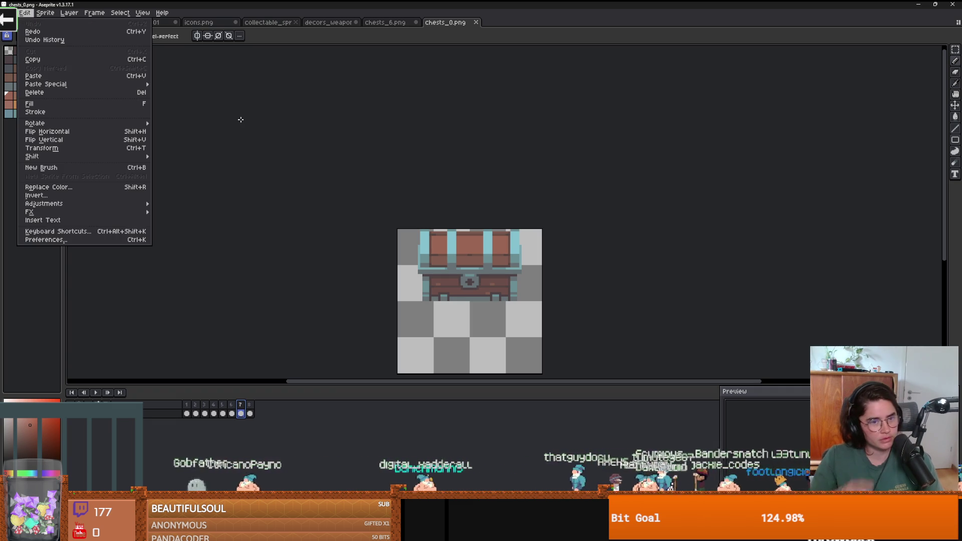
pyautogui.moveTo(61, 11)
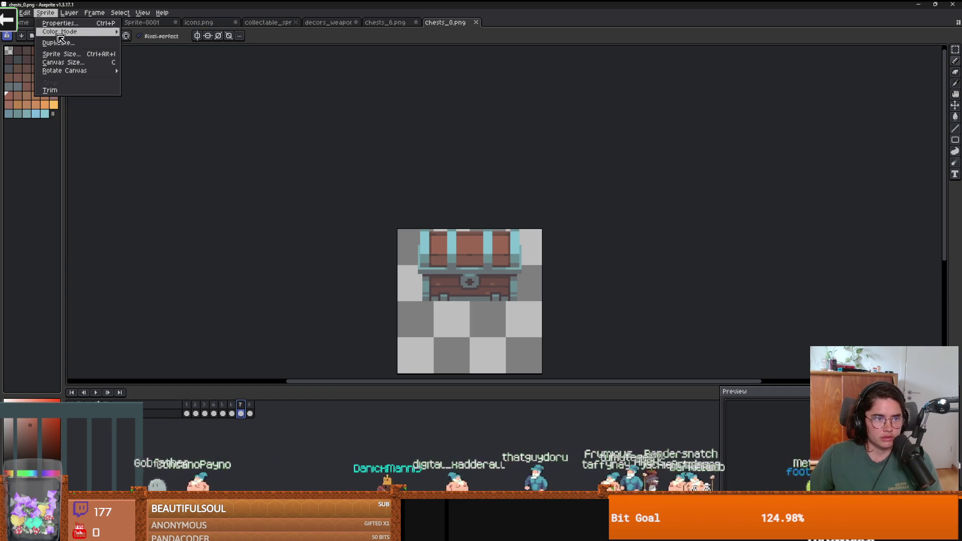
pyautogui.click(55, 55)
pyautogui.click(461, 244)
pyautogui.write('69')
pyautogui.press('BackSpace')
pyautogui.write('0')
pyautogui.press('Return')
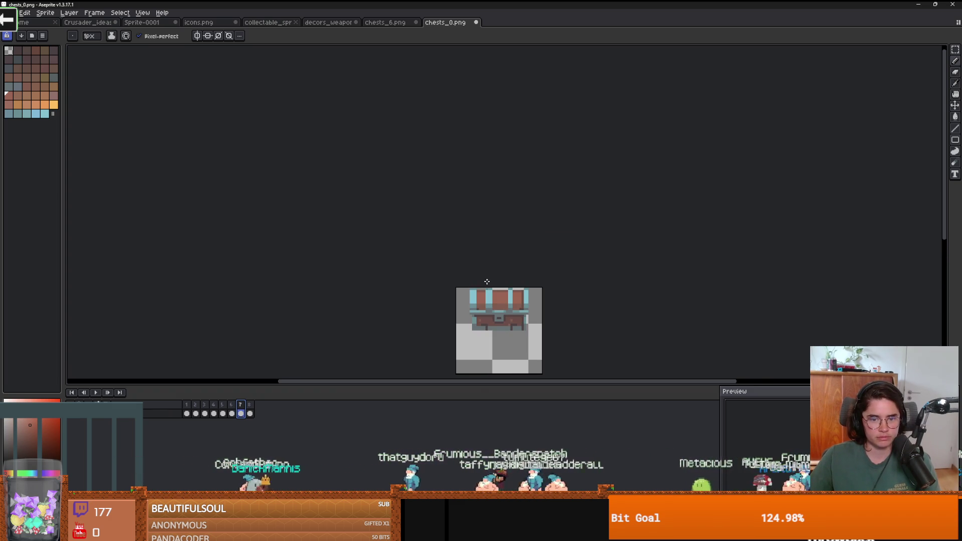
# Shift the chest's left pixel columns one pixel right with the Rectangular Marquee
pyautogui.moveTo(480, 308); pyautogui.dragTo(428, 210)
pyautogui.scroll(1, 476, 255)
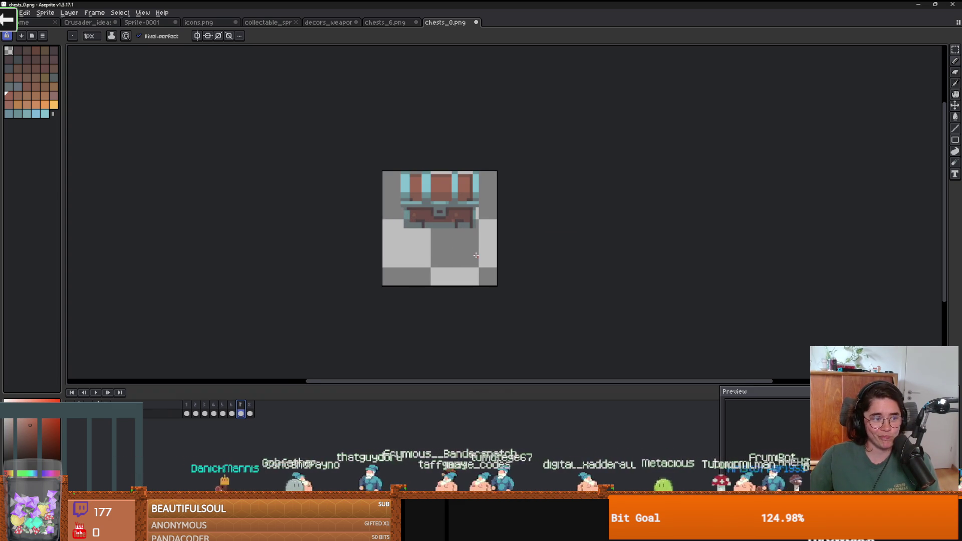
pyautogui.press('m')
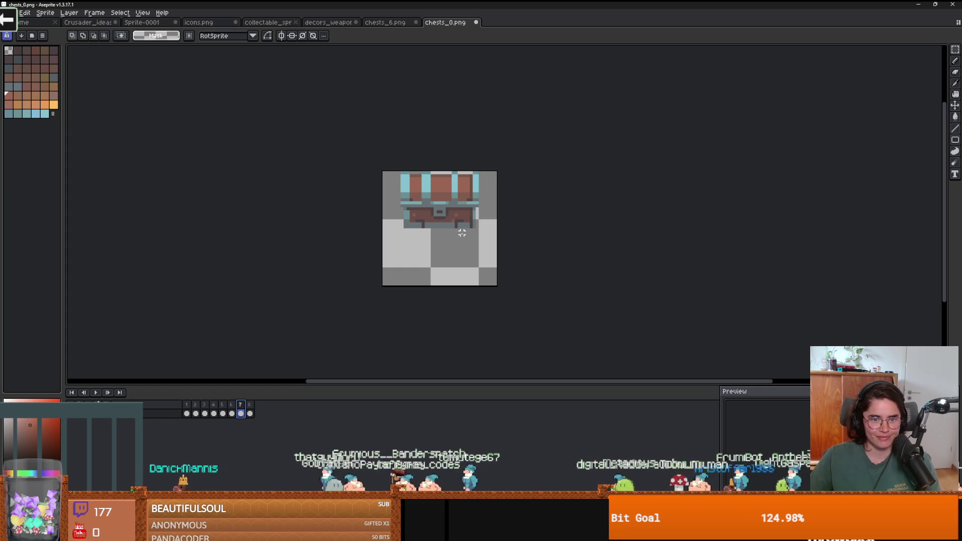
pyautogui.scroll(1, 462, 236)
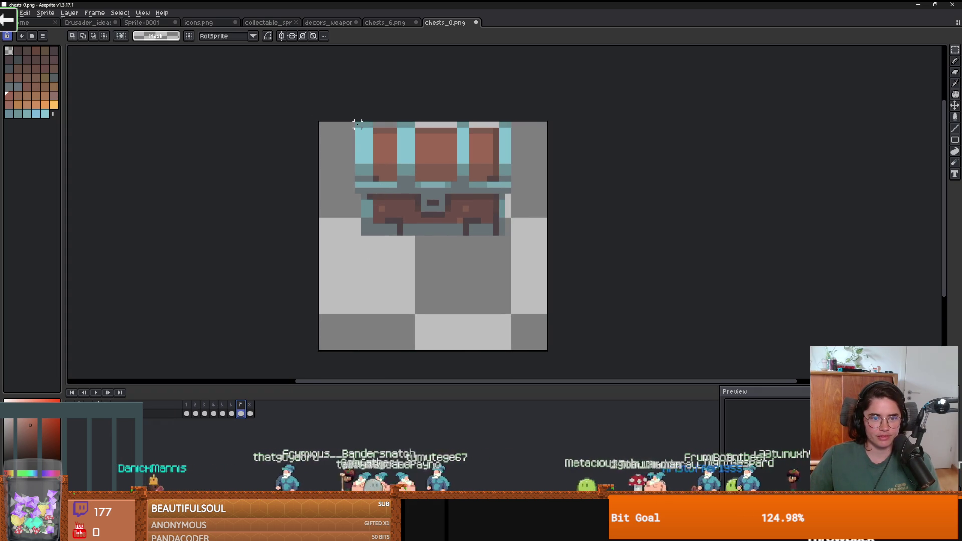
pyautogui.scroll(2, 370, 227)
pyautogui.scroll(-1, 576, 197)
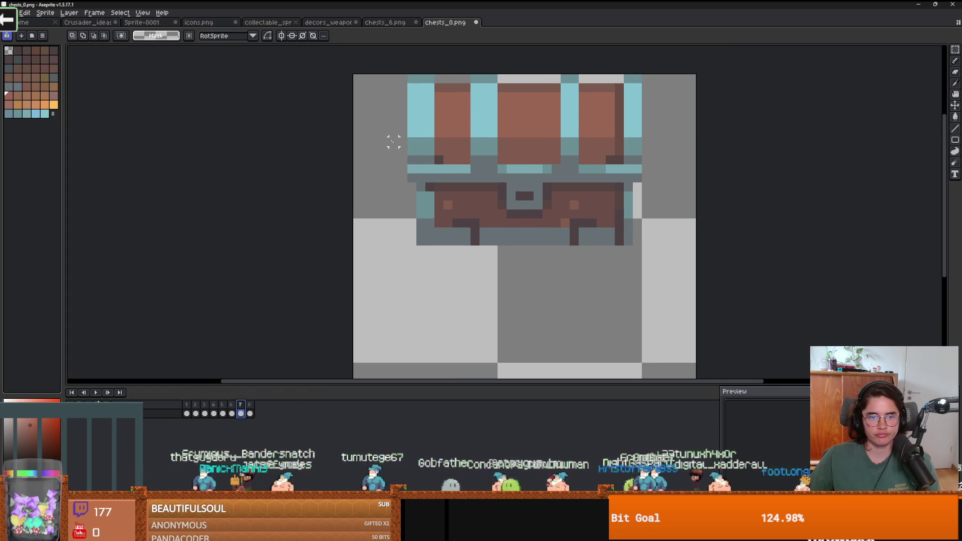
pyautogui.scroll(2, 385, 171)
pyautogui.moveTo(394, 108)
pyautogui.mouseDown()
pyautogui.moveTo(426, 279)
pyautogui.moveTo(436, 287)
pyautogui.mouseUp()
pyautogui.moveTo(414, 208); pyautogui.dragTo(422, 208)
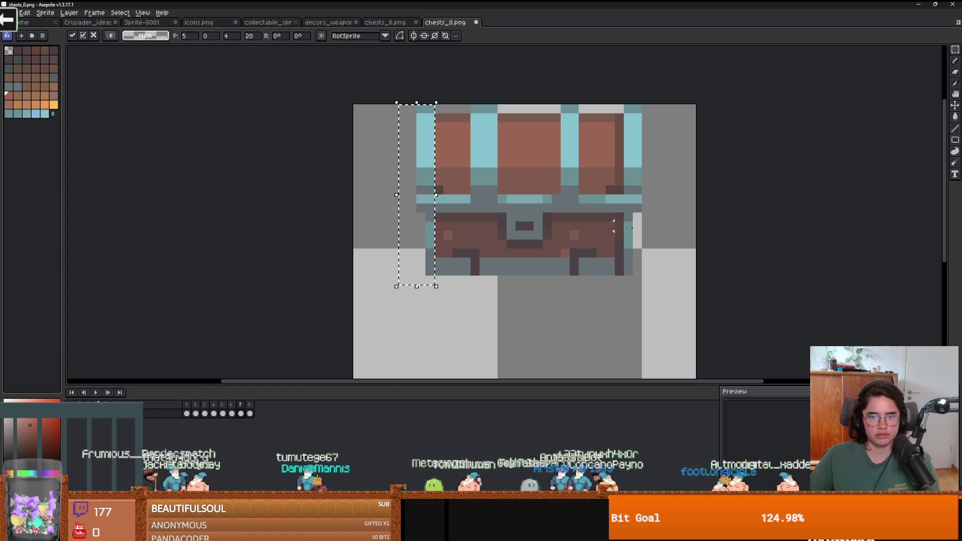
pyautogui.click(664, 225)
# Select the whole chest on frame 7, move it down, and nudge it one pixel right
pyautogui.scroll(-1, 664, 225)
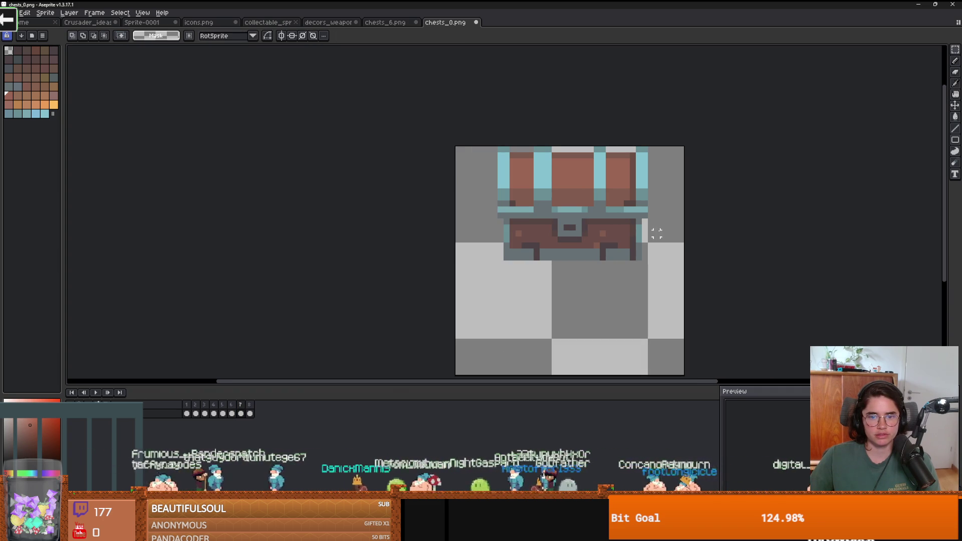
pyautogui.scroll(1, 657, 233)
pyautogui.scroll(-2, 647, 226)
pyautogui.scroll(2, 681, 165)
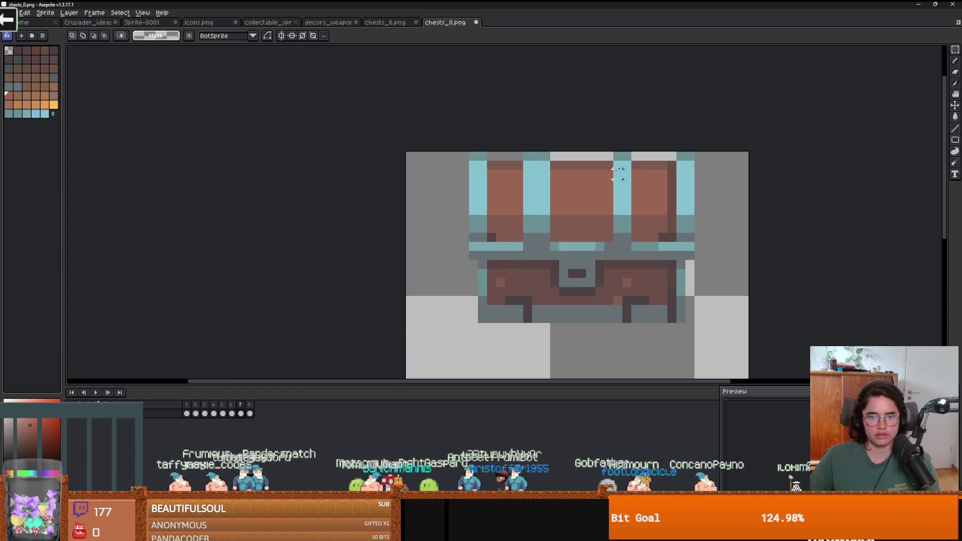
pyautogui.moveTo(694, 151); pyautogui.dragTo(544, 161)
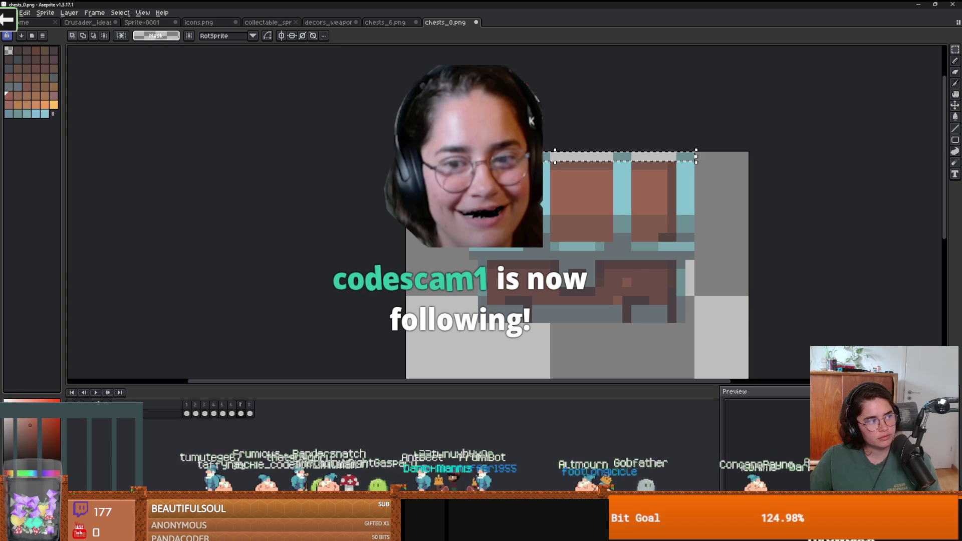
pyautogui.scroll(-3, 622, 254)
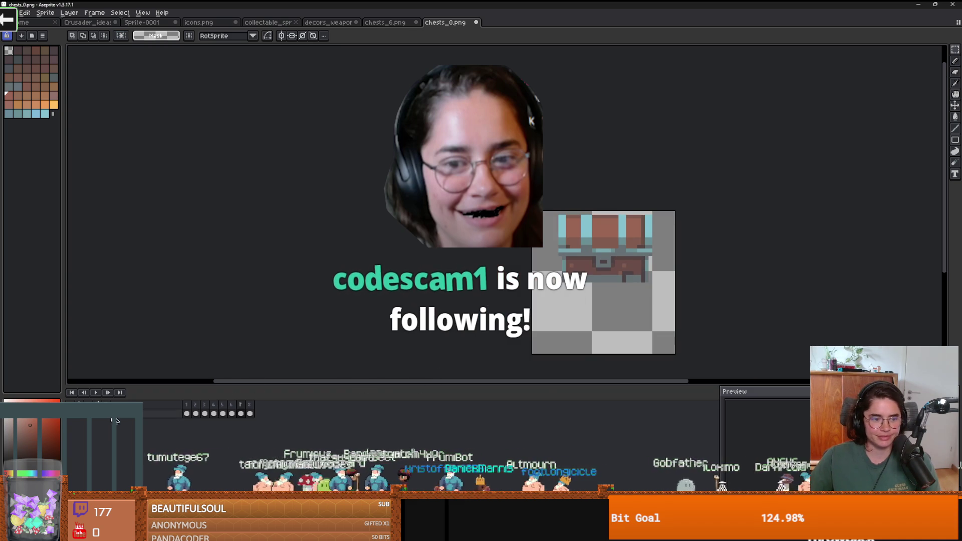
pyautogui.moveTo(607, 260)
pyautogui.mouseDown()
pyautogui.moveTo(741, 280)
pyautogui.moveTo(630, 292)
pyautogui.moveTo(672, 281)
pyautogui.moveTo(651, 318)
pyautogui.mouseUp()
pyautogui.click(713, 301)
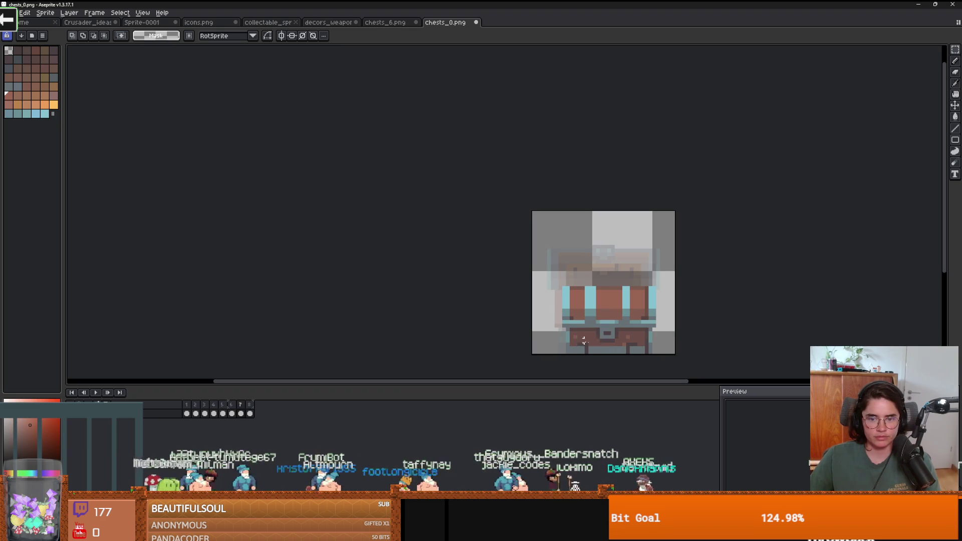
# Shift the chest about two pixels left, then move on to frame 8
pyautogui.moveTo(658, 356); pyautogui.dragTo(531, 262)
pyautogui.moveTo(654, 324); pyautogui.dragTo(647, 323)
pyautogui.press('Return')
pyautogui.press('Right')
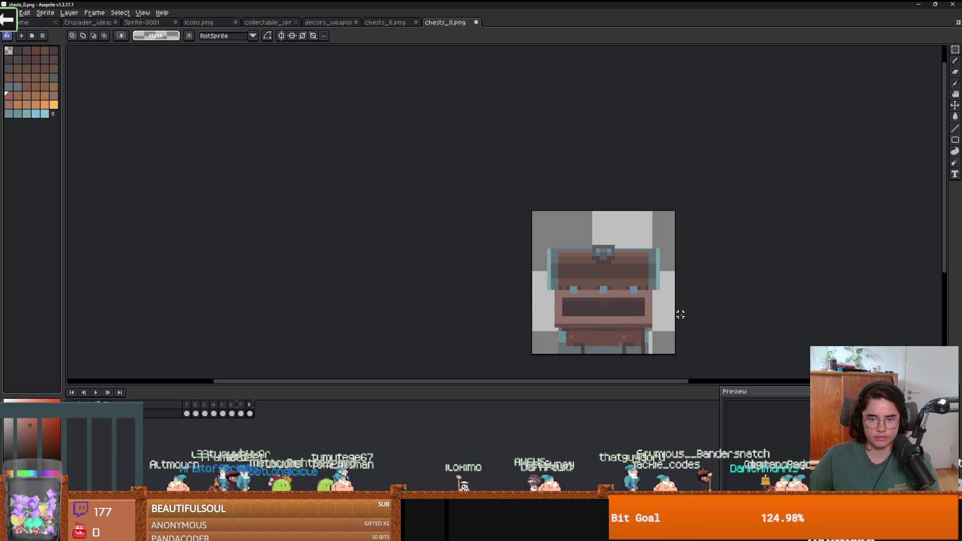
pyautogui.scroll(4, 684, 315)
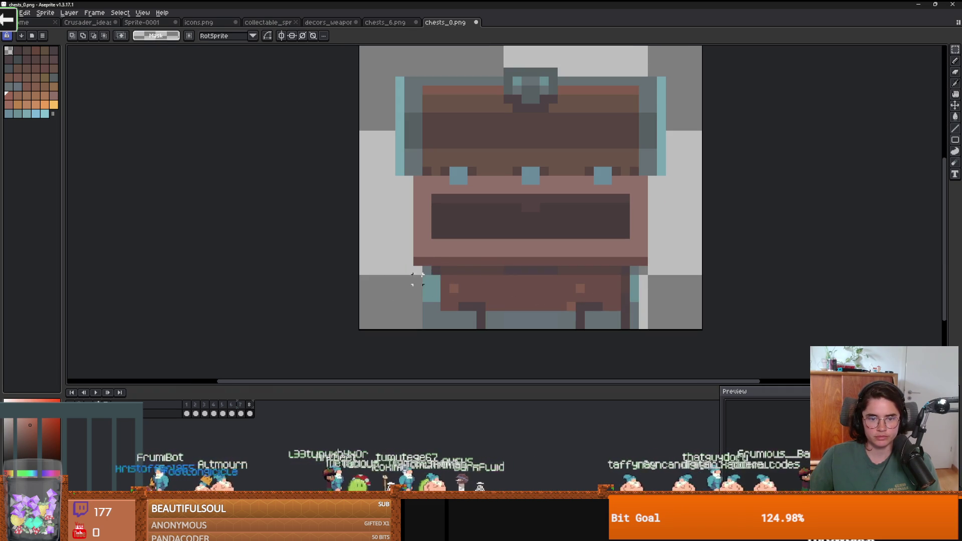
pyautogui.moveTo(426, 271); pyautogui.dragTo(427, 324)
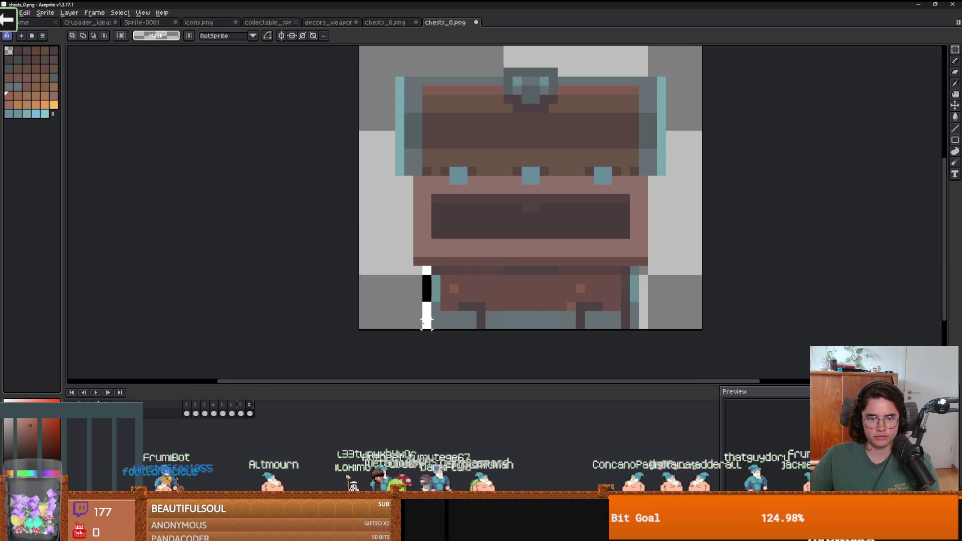
pyautogui.hotkey('ctrl', 'z')
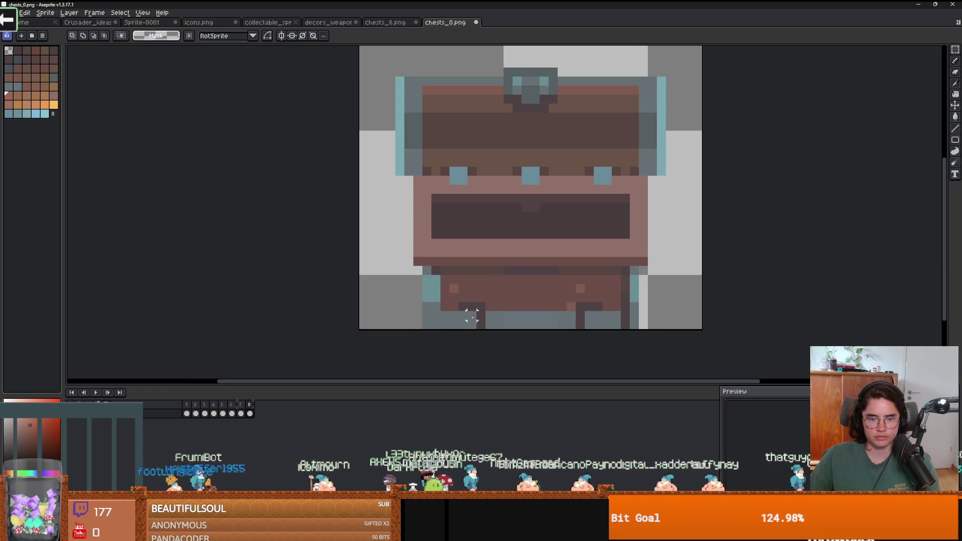
# Repaint a column of pixels on the chest's lower-left body with the Pencil
pyautogui.moveTo(481, 322)
pyautogui.mouseDown()
pyautogui.moveTo(442, 266)
pyautogui.moveTo(443, 275)
pyautogui.moveTo(430, 273)
pyautogui.mouseUp()
pyautogui.hotkey('ctrl', 'd')
pyautogui.press('b')
pyautogui.scroll(2, 492, 329)
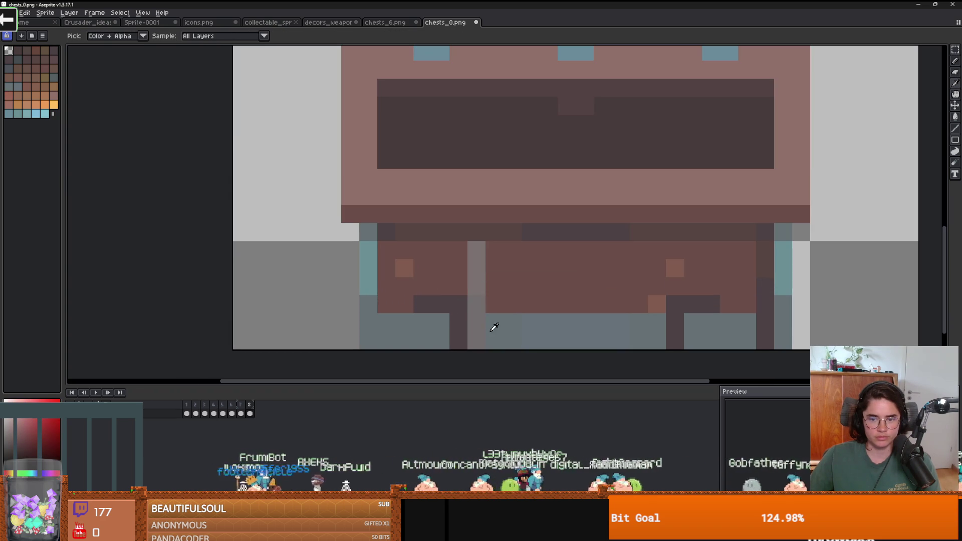
pyautogui.moveTo(477, 321); pyautogui.dragTo(477, 336)
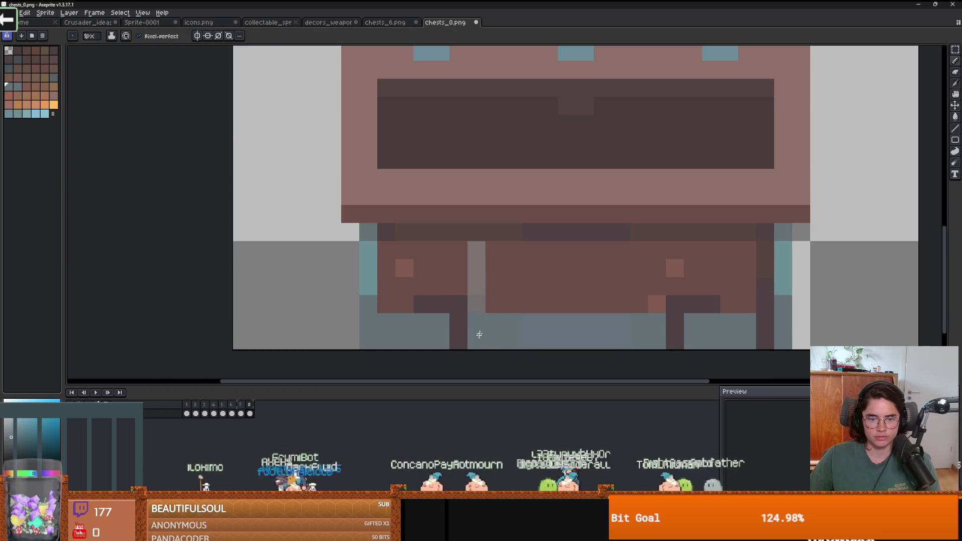
pyautogui.moveTo(479, 285); pyautogui.dragTo(479, 268)
pyautogui.click(477, 250)
pyautogui.click(476, 303)
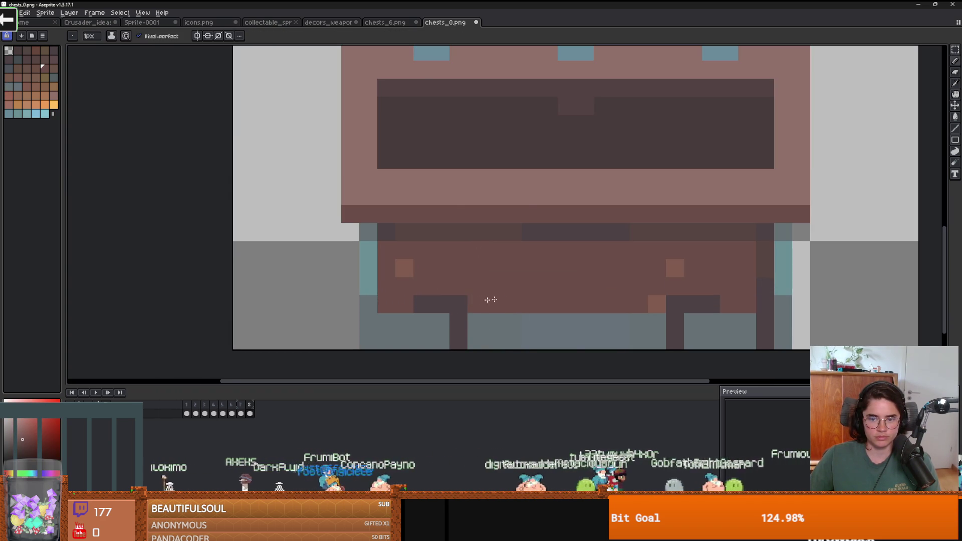
pyautogui.scroll(-1, 479, 301)
pyautogui.scroll(-1, 577, 311)
pyautogui.scroll(-2, 574, 309)
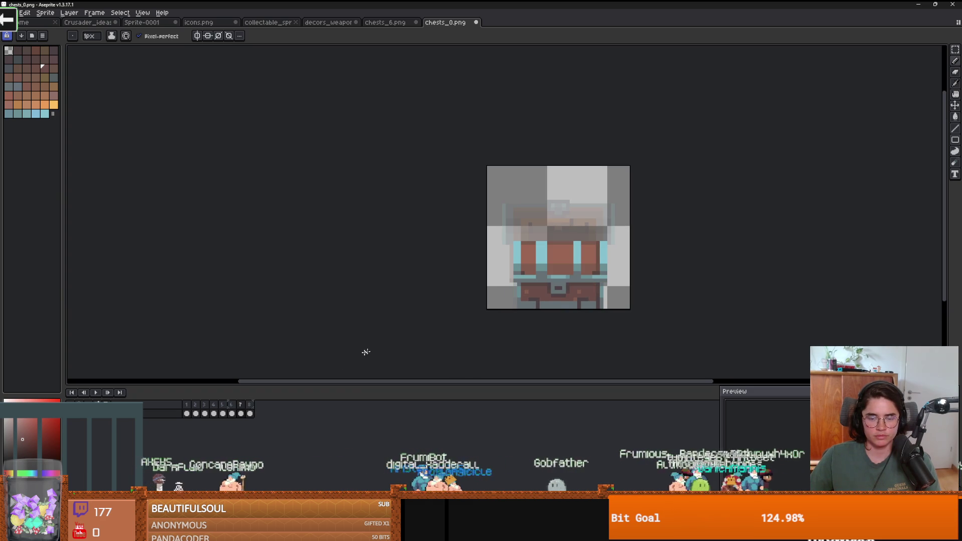
# Extend the chests_0 canvas to the left, then switch to the Crusader_ideas sprite
pyautogui.hotkey('ctrl', 'alt', 'c')
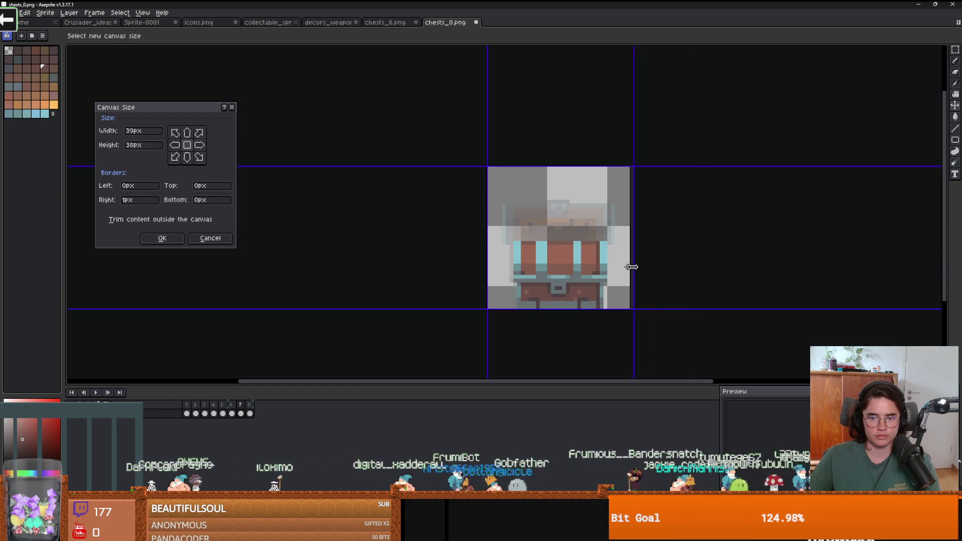
pyautogui.moveTo(498, 251); pyautogui.dragTo(409, 235)
pyautogui.press('Return')
pyautogui.click(389, 22)
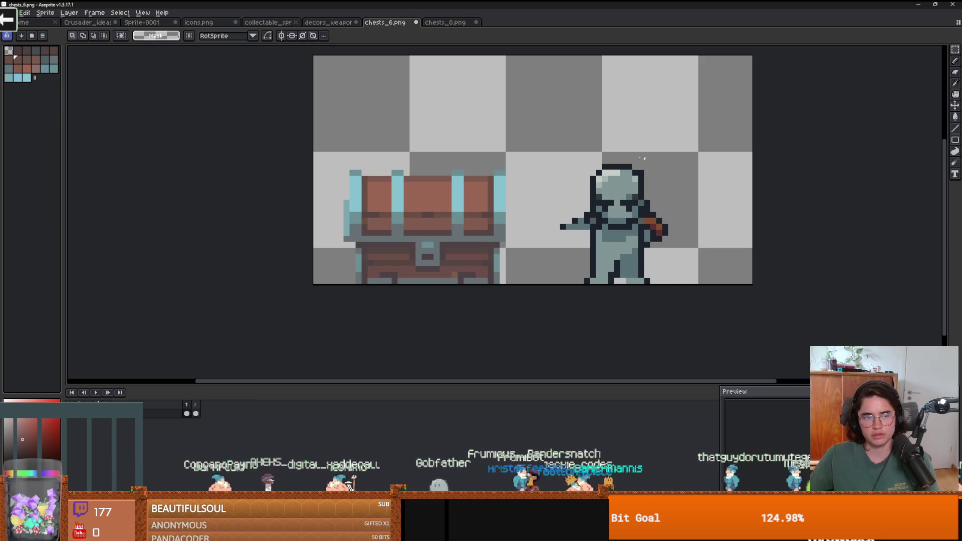
pyautogui.click(98, 23)
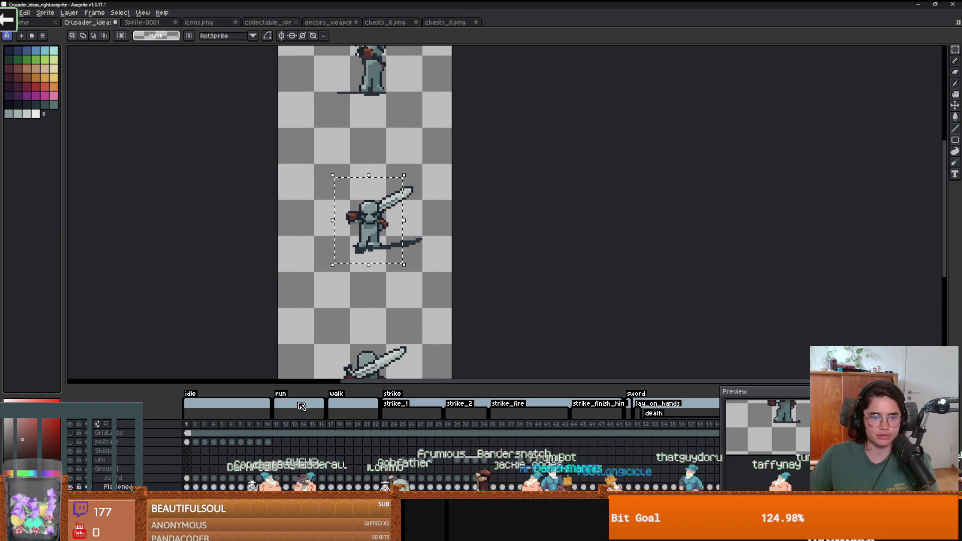
# On frame 3 of Crusader_ideas, reselect the crusader and move it up and left
pyautogui.click(204, 425)
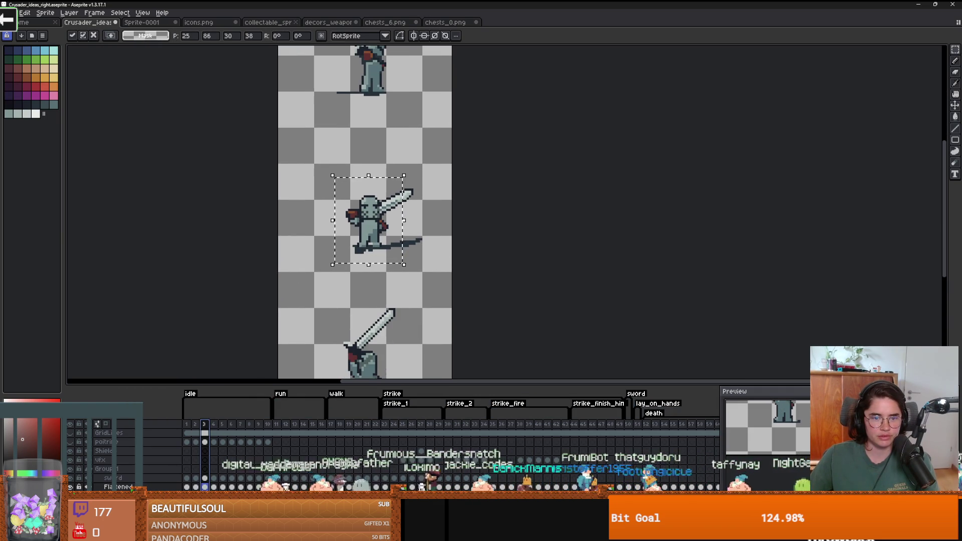
pyautogui.hotkey('ctrl', 'c')
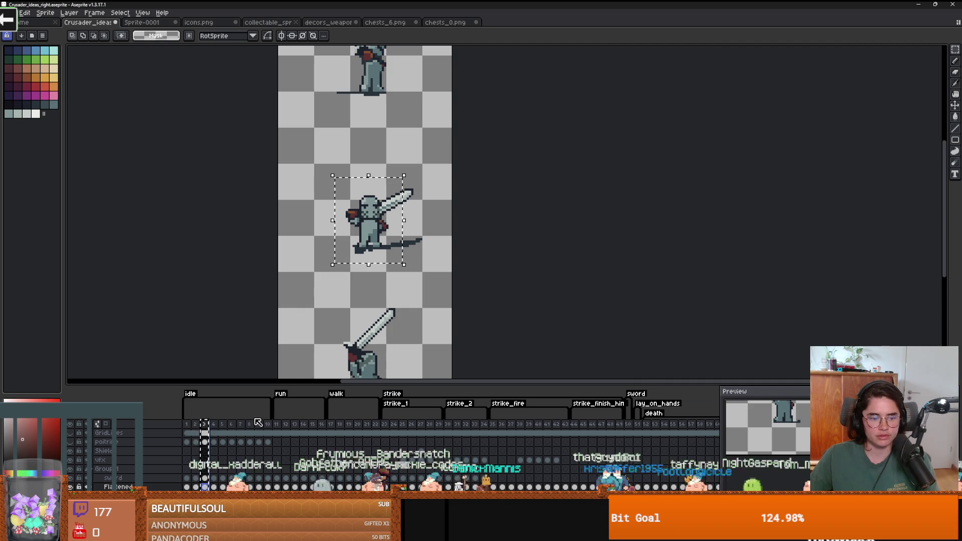
pyautogui.press('Left')
pyautogui.press('Left')
pyautogui.click(199, 427)
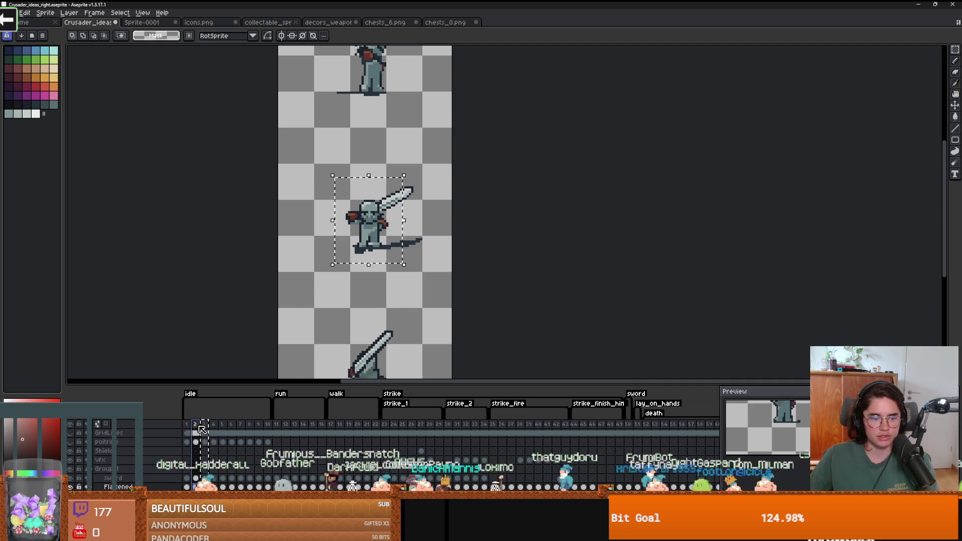
pyautogui.click(209, 425)
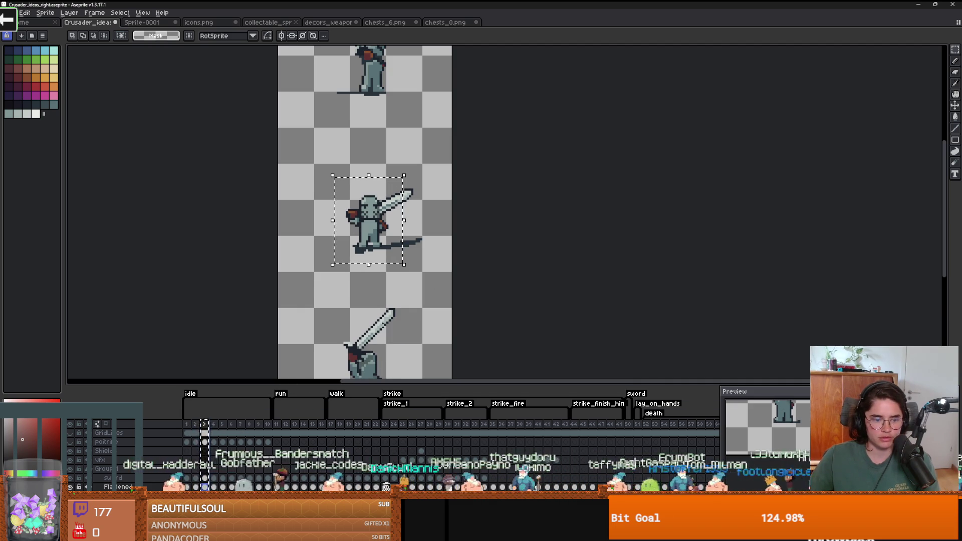
pyautogui.hotkey('ctrl', 'd')
pyautogui.hotkey('ctrl', 'shift', 'd')
pyautogui.click(385, 243)
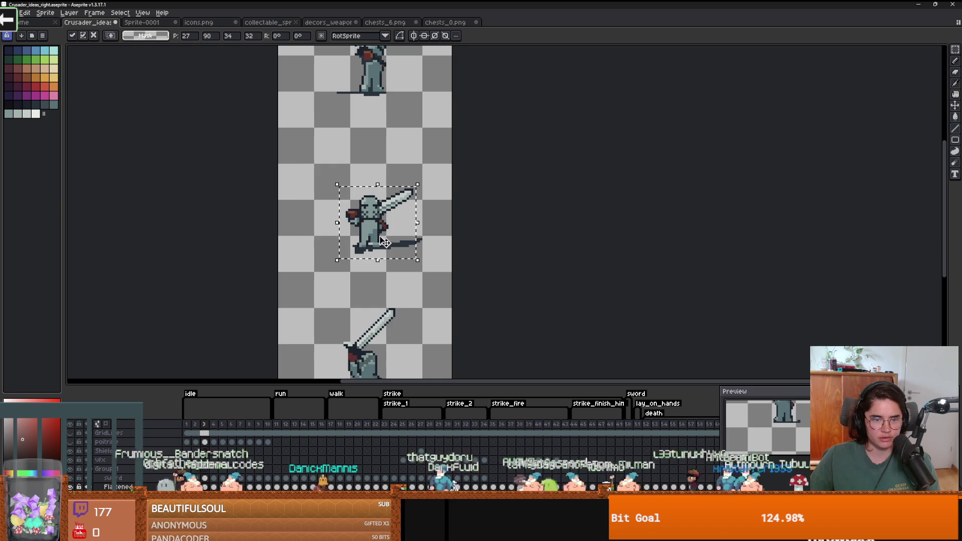
pyautogui.moveTo(385, 243); pyautogui.dragTo(339, 213)
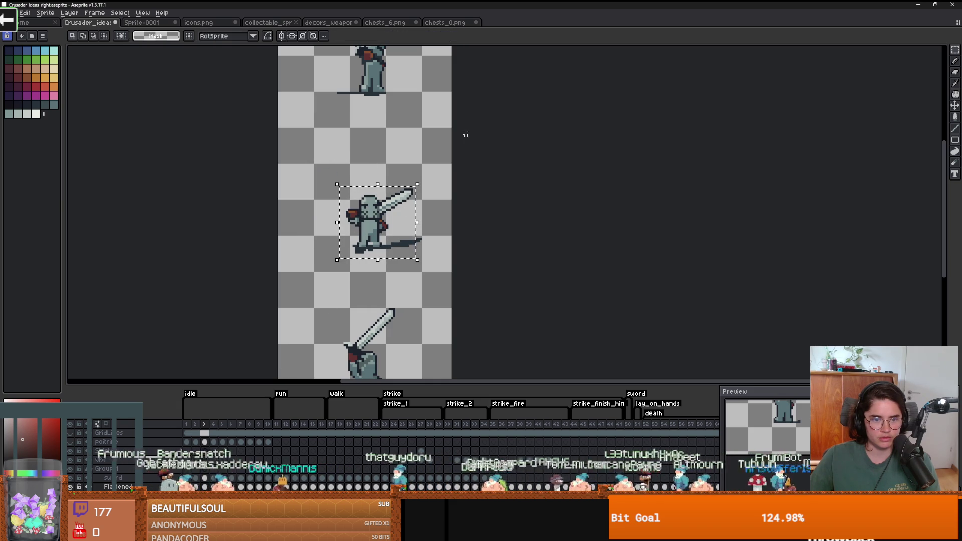
pyautogui.click(436, 22)
pyautogui.click(390, 23)
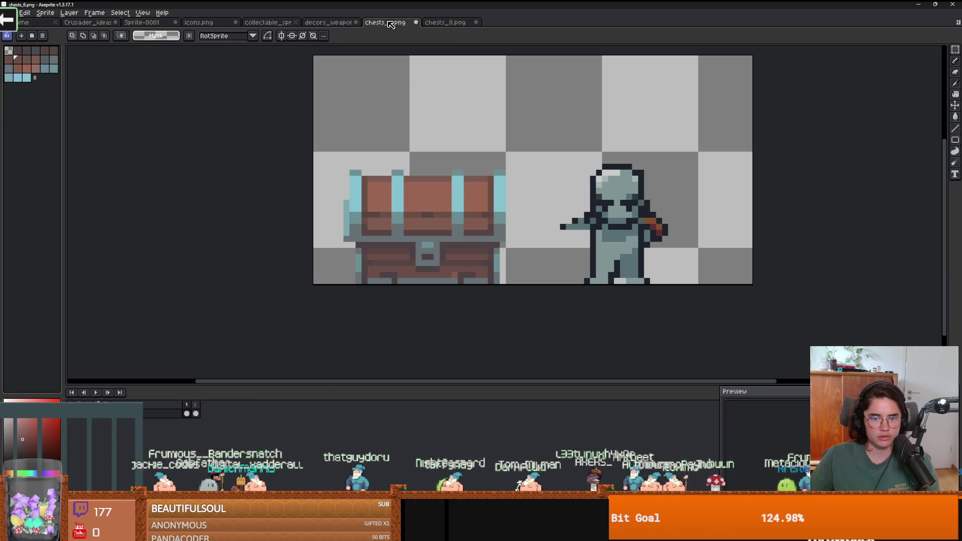
# In chests_0.png, paste the knight right of the chest for comparison, then discard it
pyautogui.click(438, 23)
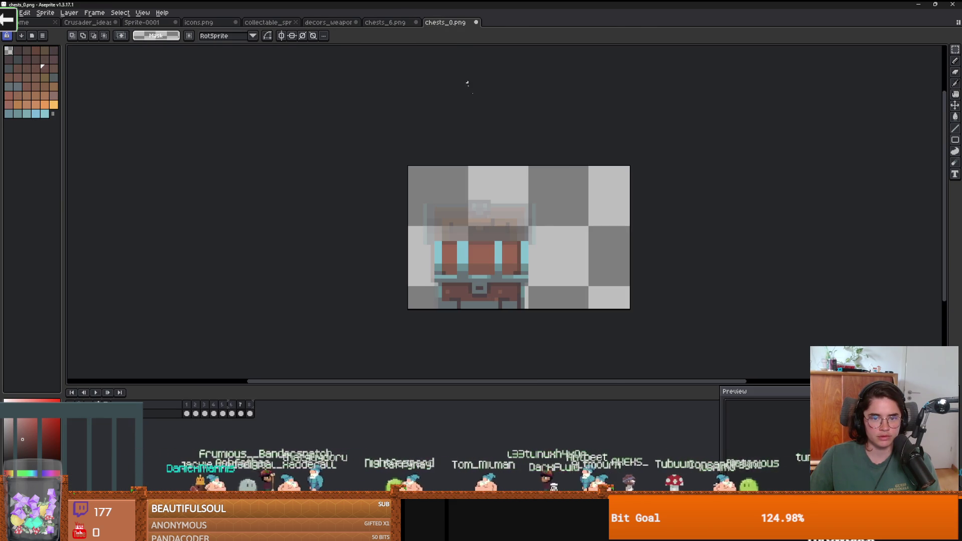
pyautogui.hotkey('ctrl', 'v')
pyautogui.moveTo(579, 243); pyautogui.dragTo(600, 305)
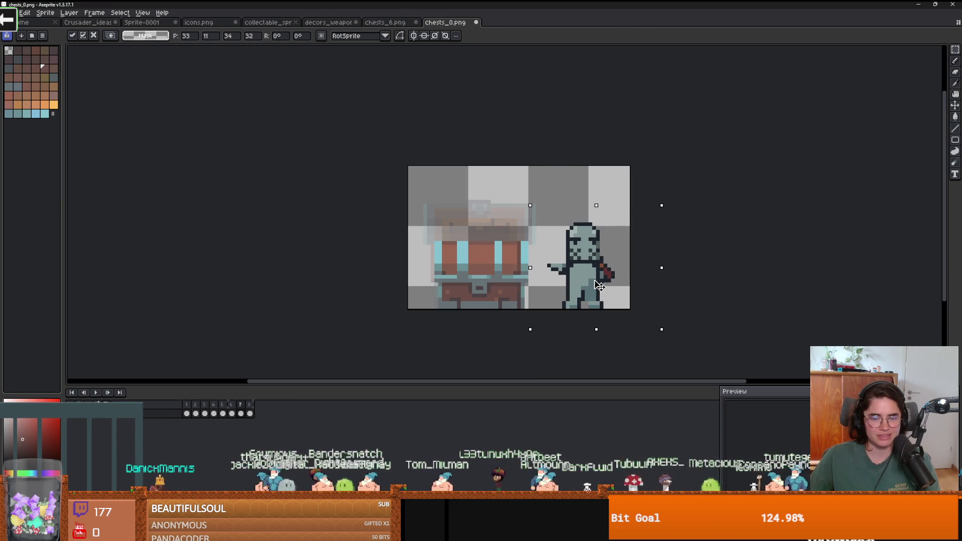
pyautogui.scroll(-5, 662, 281)
pyautogui.scroll(2, 634, 279)
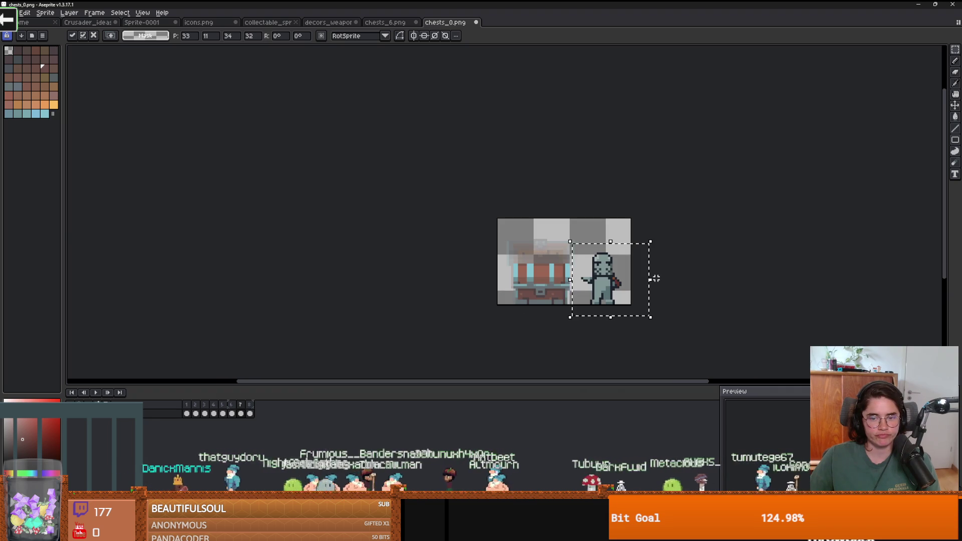
pyautogui.press('Escape')
pyautogui.scroll(1, 595, 305)
pyautogui.scroll(1, 454, 242)
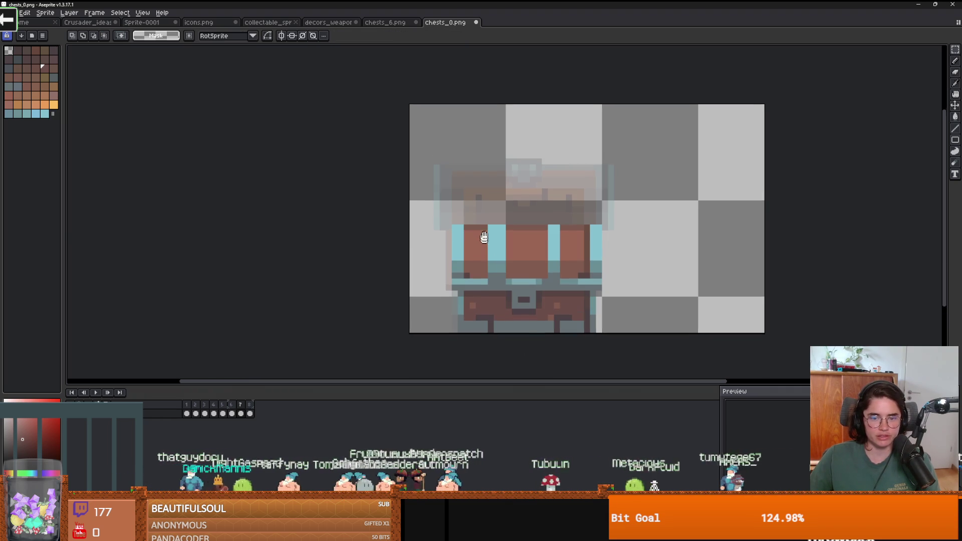
pyautogui.scroll(1, 580, 301)
pyautogui.scroll(-1, 581, 302)
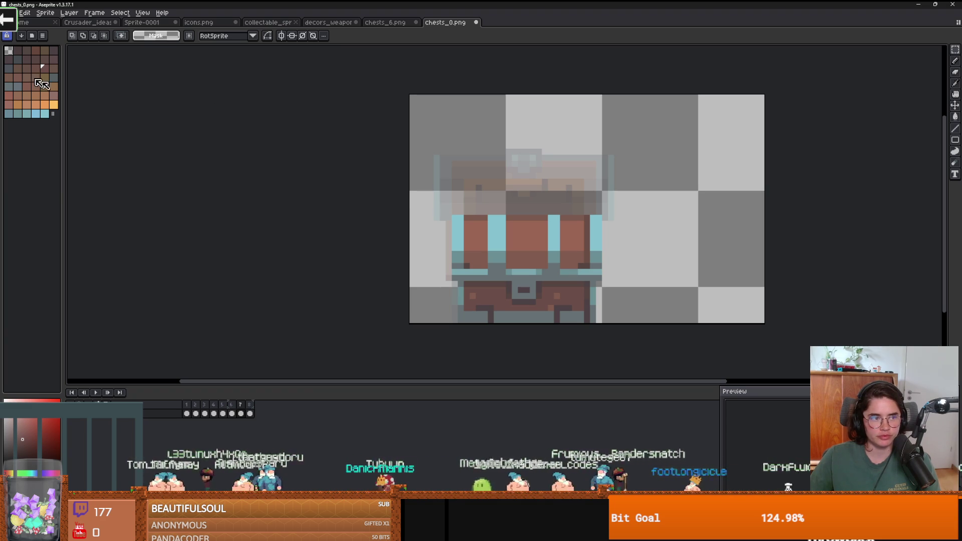
# Load a different palette preset and pick light cyan as the drawing colour
pyautogui.click(32, 35)
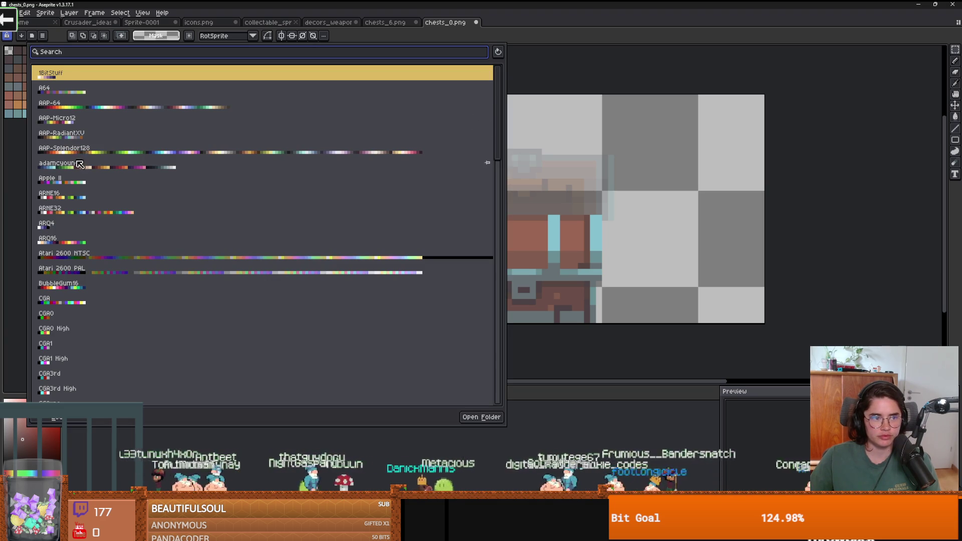
pyautogui.click(574, 76)
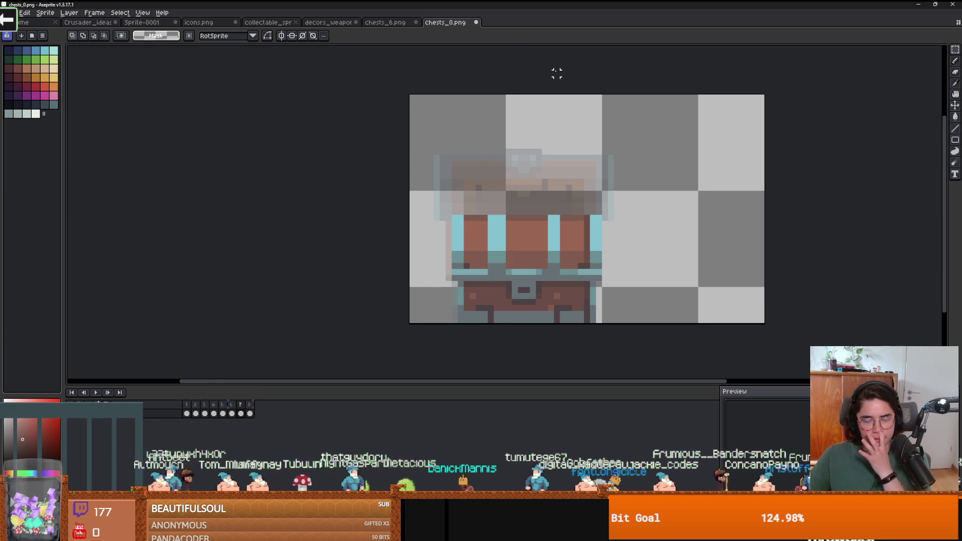
pyautogui.keyDown('alt'); pyautogui.click(499, 245); pyautogui.keyUp('alt')
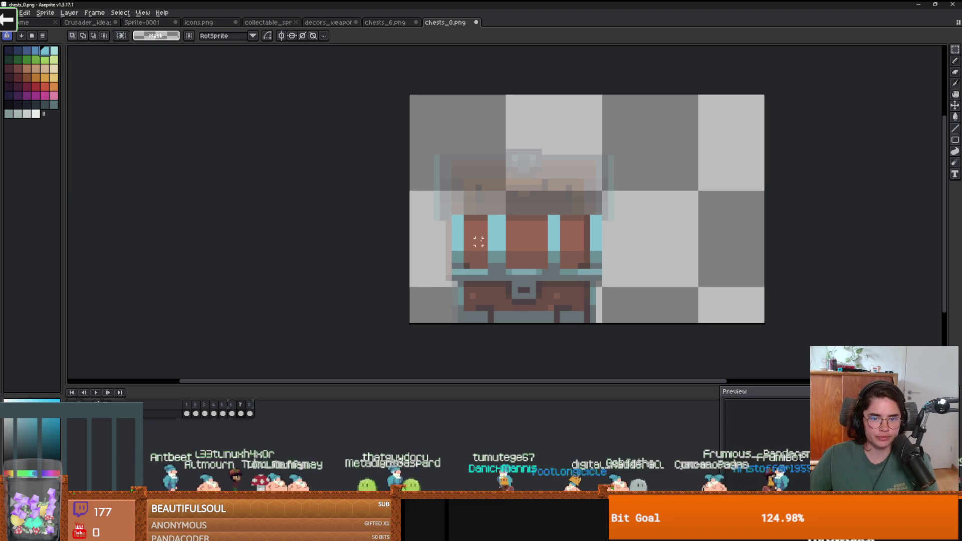
pyautogui.press('g')
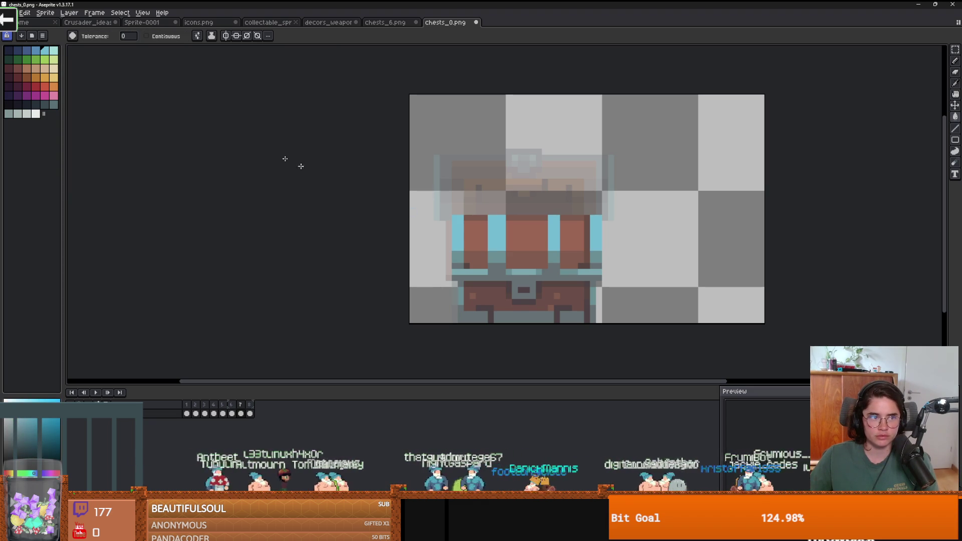
# Recolour the chest's dark teal and grey pixels with light blue and light teal
pyautogui.click(36, 51)
pyautogui.click(477, 254)
pyautogui.click(28, 51)
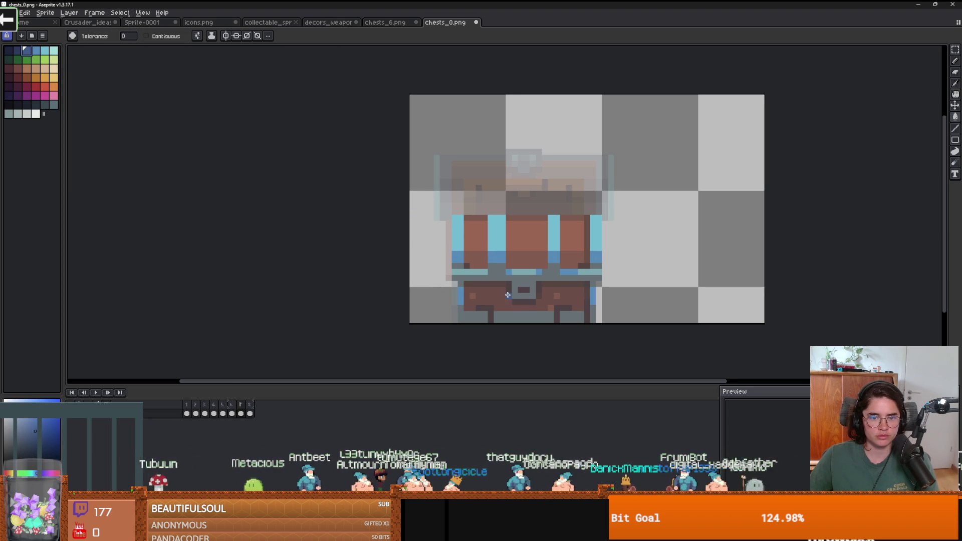
pyautogui.click(500, 275)
pyautogui.hotkey('ctrl', 'z')
pyautogui.scroll(2, 532, 320)
pyautogui.keyDown('alt'); pyautogui.click(485, 233); pyautogui.keyUp('alt')
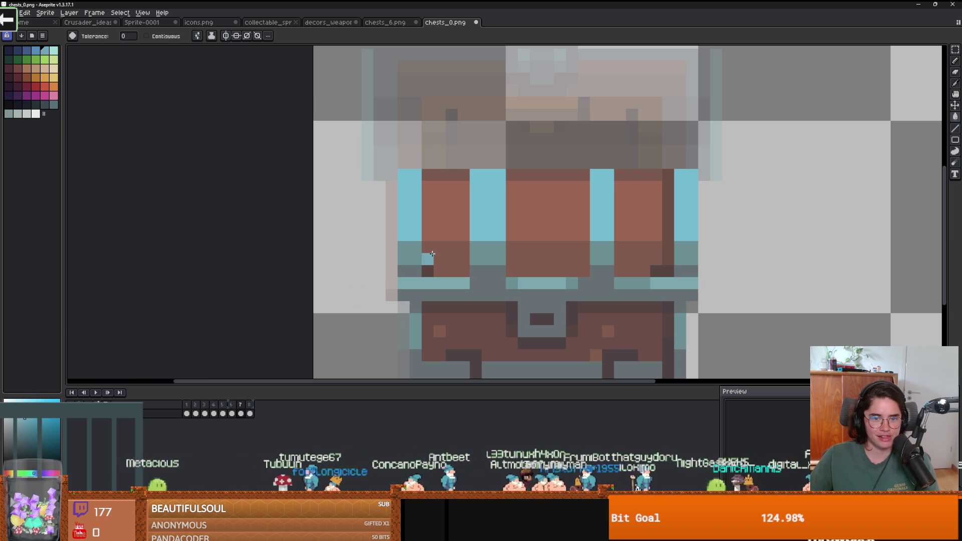
pyautogui.click(466, 260)
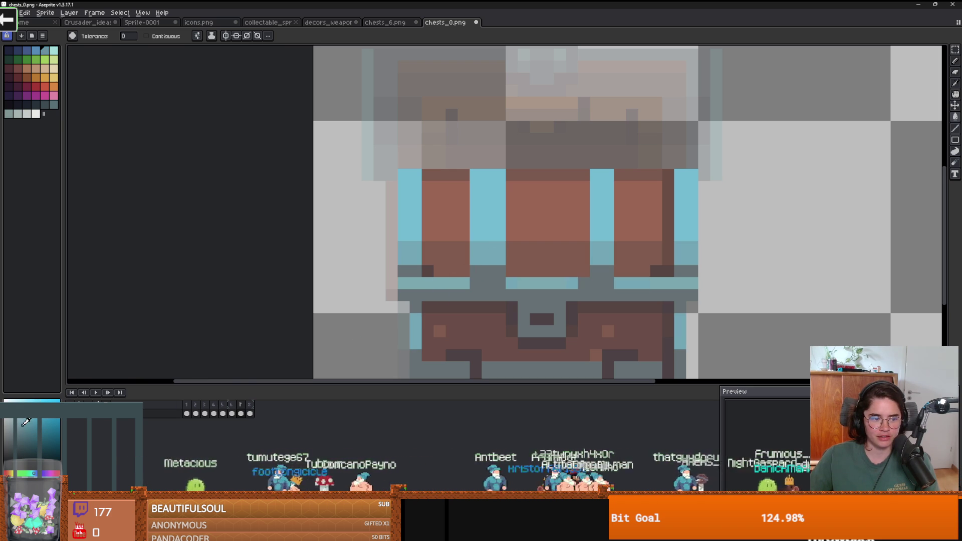
pyautogui.click(488, 293)
pyautogui.scroll(-4, 547, 320)
pyautogui.scroll(3, 552, 326)
# Try brown upper panels and maroon lower panels on the chest, then revert them
pyautogui.click(26, 77)
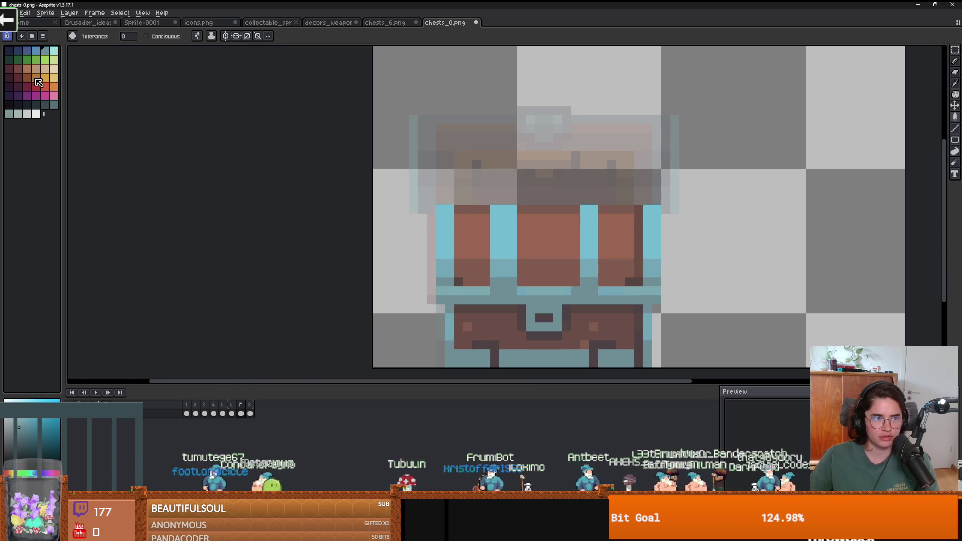
pyautogui.click(557, 245)
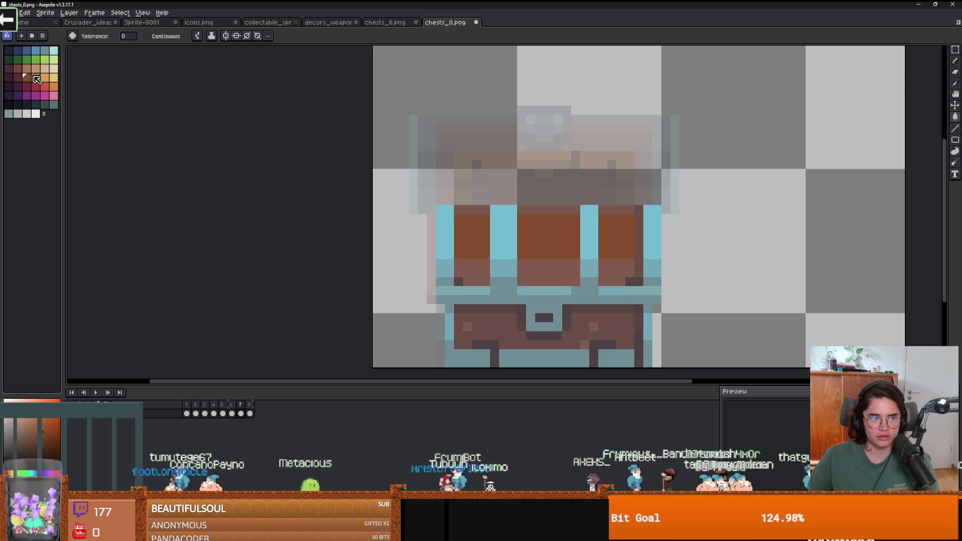
pyautogui.click(36, 79)
pyautogui.click(548, 241)
pyautogui.hotkey('ctrl', 'z')
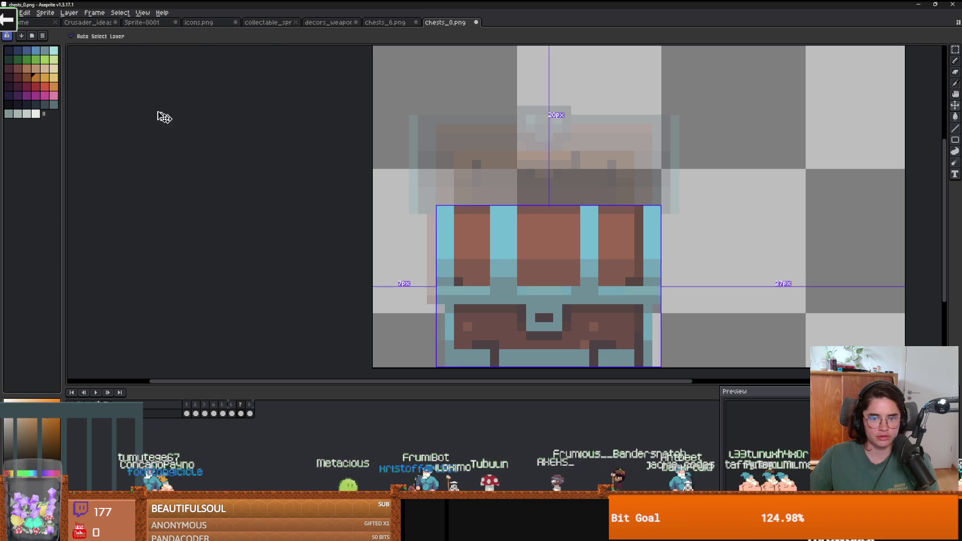
pyautogui.click(26, 77)
pyautogui.click(574, 233)
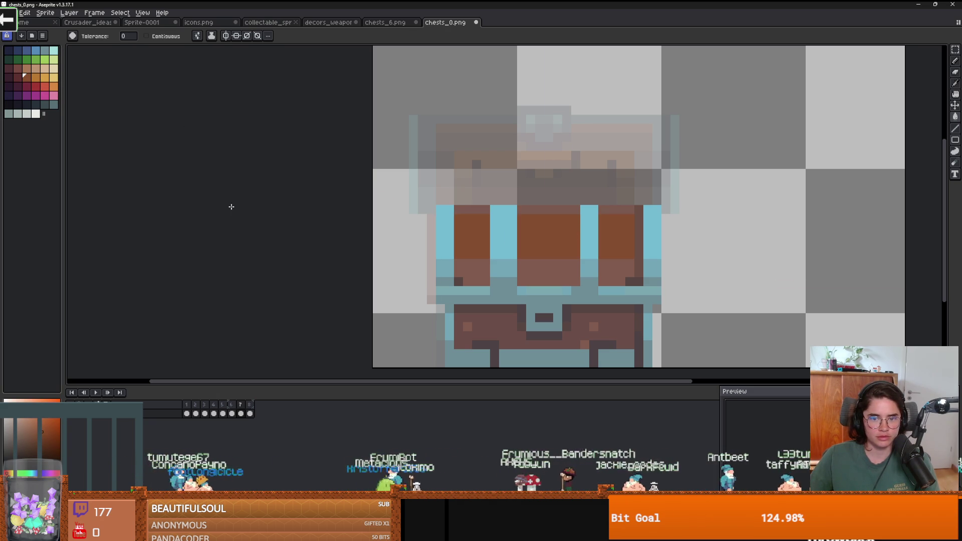
pyautogui.click(18, 78)
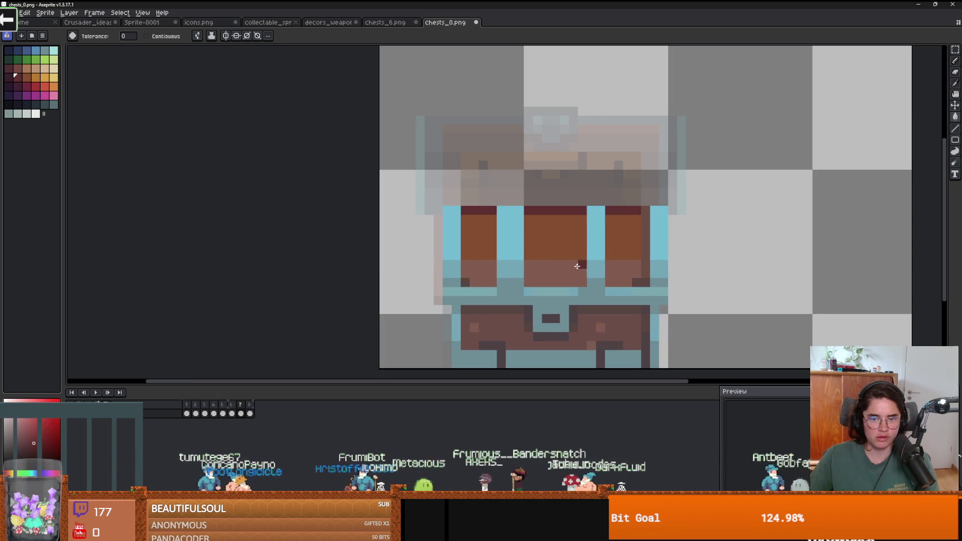
pyautogui.click(571, 274)
pyautogui.scroll(-1, 571, 274)
pyautogui.scroll(3, 592, 265)
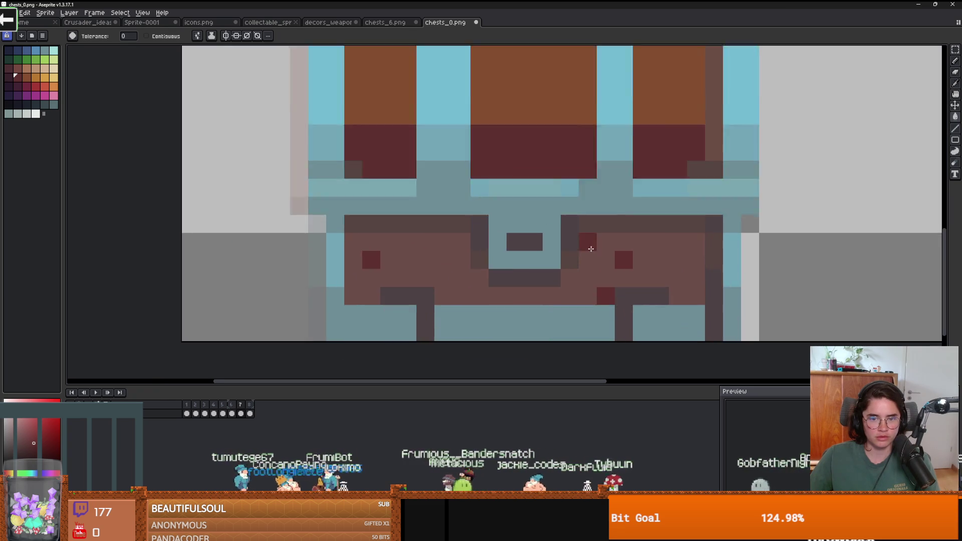
pyautogui.scroll(-3, 609, 259)
pyautogui.hotkey('ctrl', 'z')
pyautogui.hotkey('ctrl', 'z')
pyautogui.hotkey('ctrl', 'z')
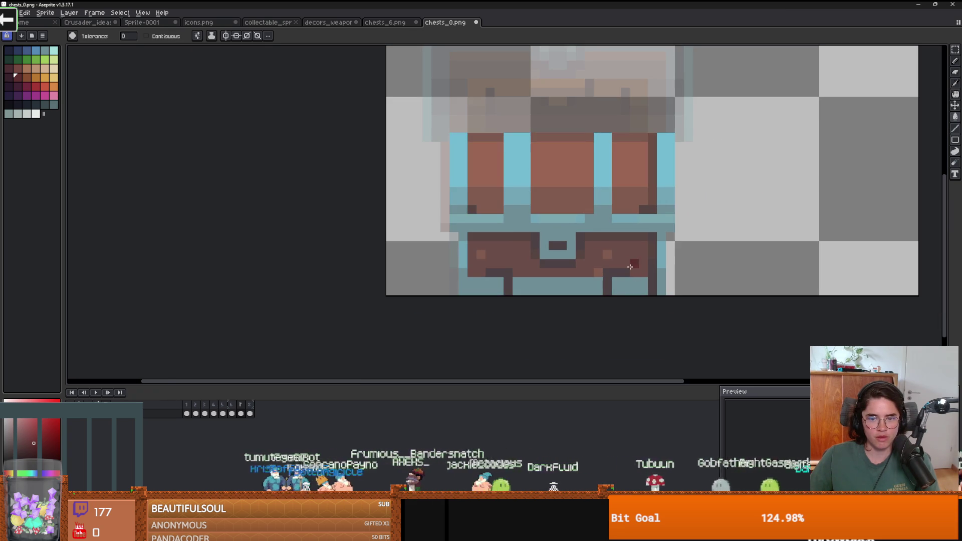
pyautogui.scroll(1, 579, 255)
# Fill the chest lid panels with a lighter brown
pyautogui.click(28, 78)
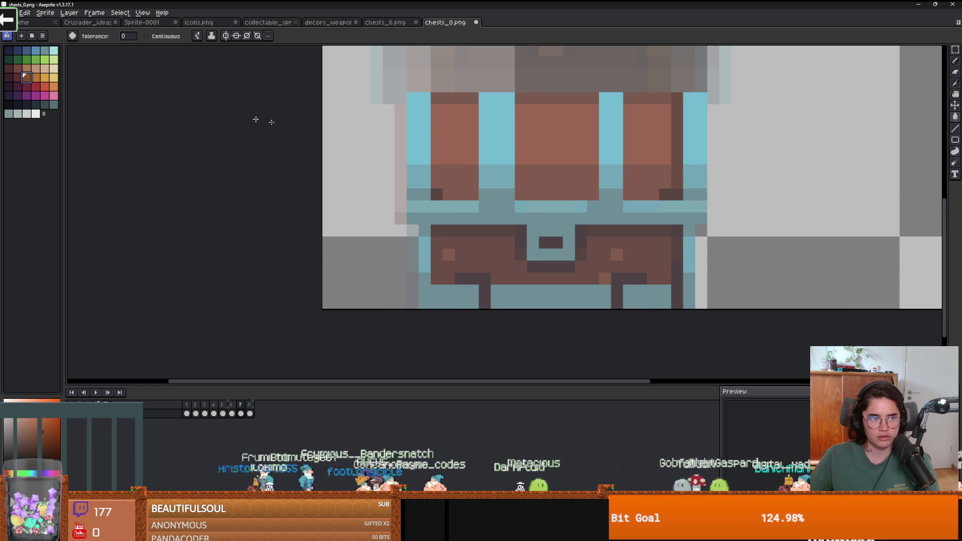
pyautogui.click(539, 148)
pyautogui.hotkey('ctrl', 'z')
pyautogui.press('v')
pyautogui.click(26, 69)
pyautogui.press('g')
pyautogui.click(561, 136)
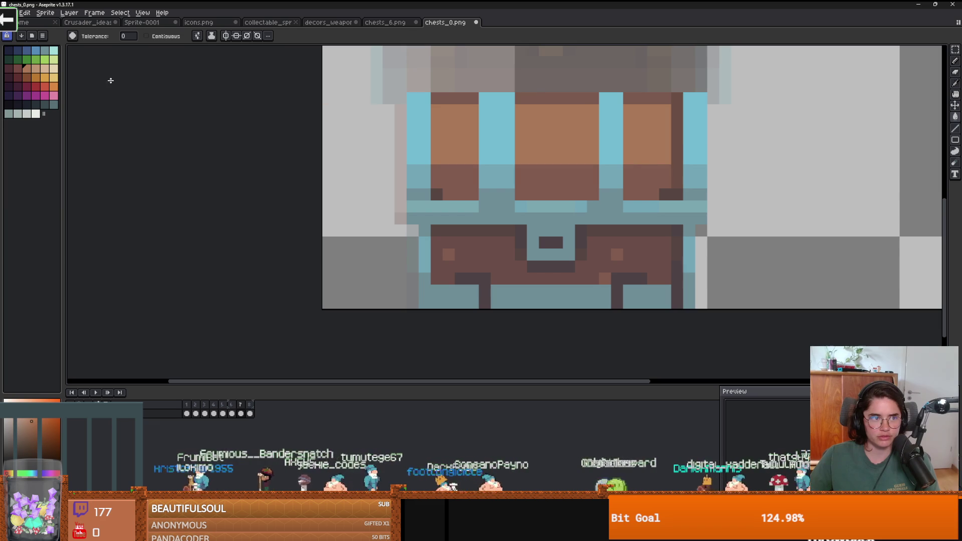
# Fill the band under the lid with a darker red
pyautogui.click(18, 78)
pyautogui.click(551, 186)
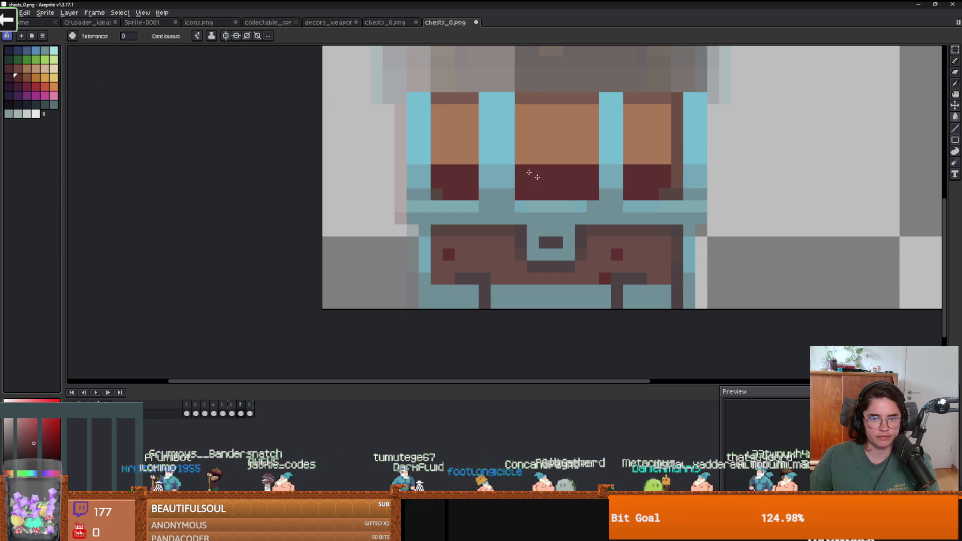
pyautogui.hotkey('ctrl', 'z')
pyautogui.click(18, 68)
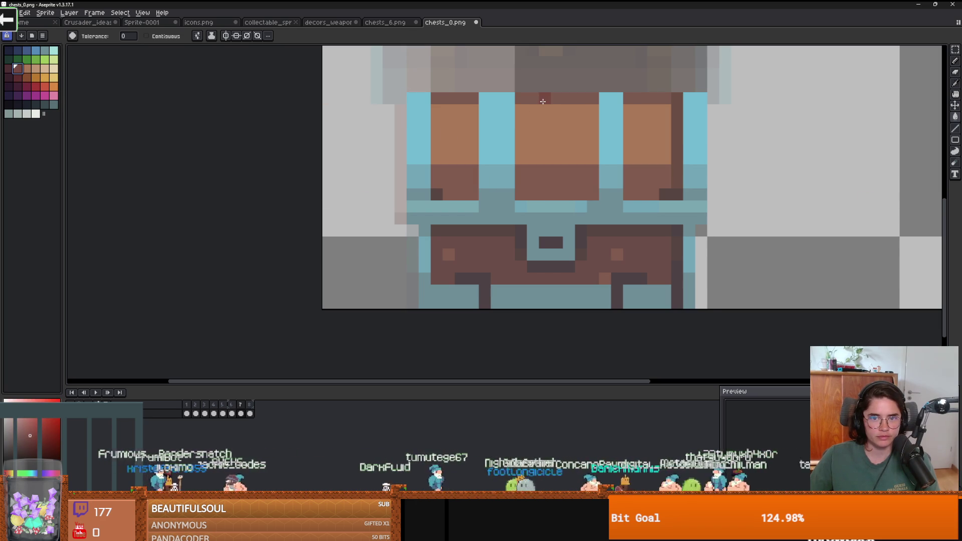
pyautogui.click(575, 185)
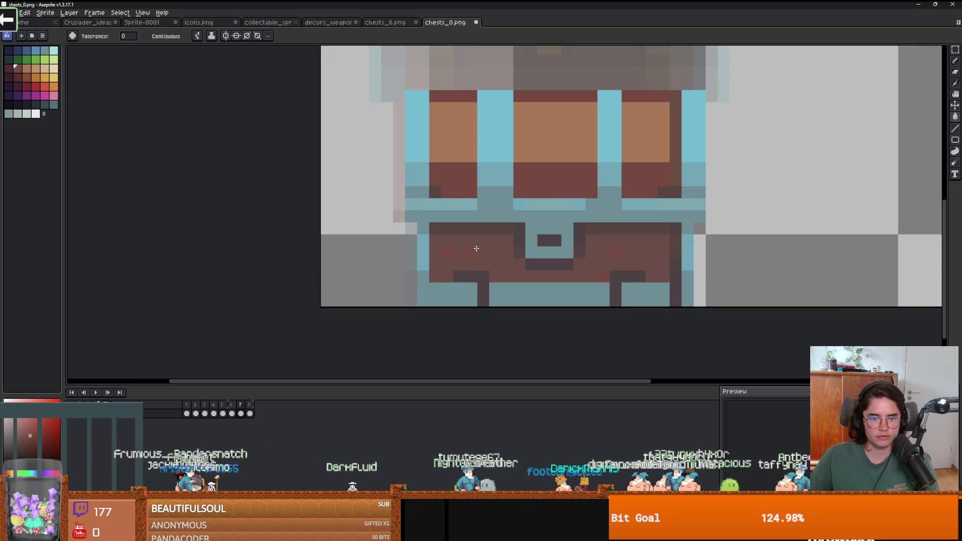
pyautogui.click(9, 70)
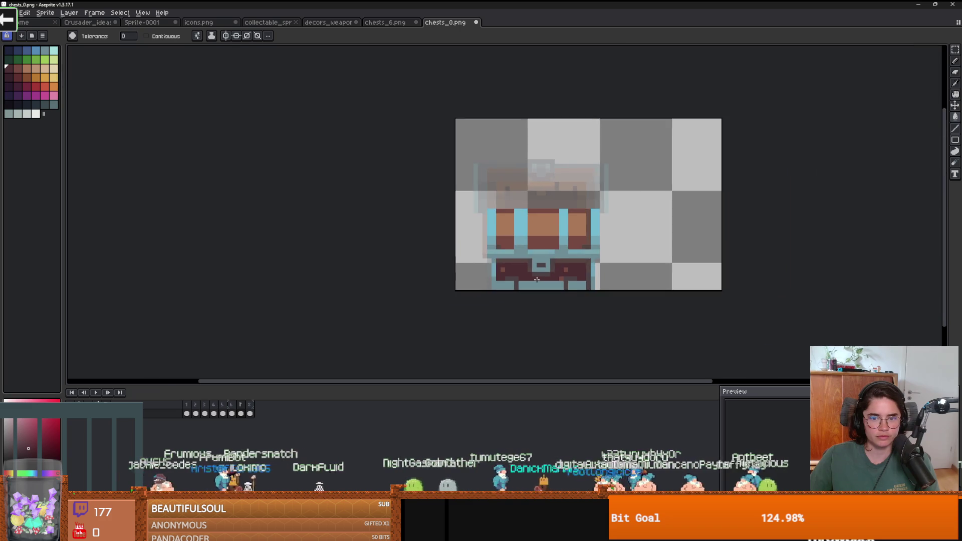
# Try a darker orange-brown on the upper lid panels, then undo it
pyautogui.press('v')
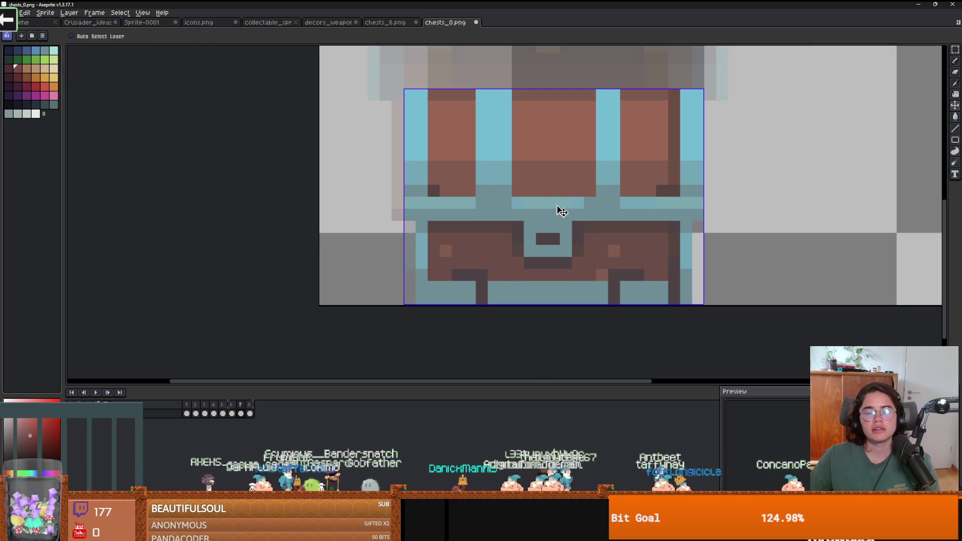
pyautogui.press('g')
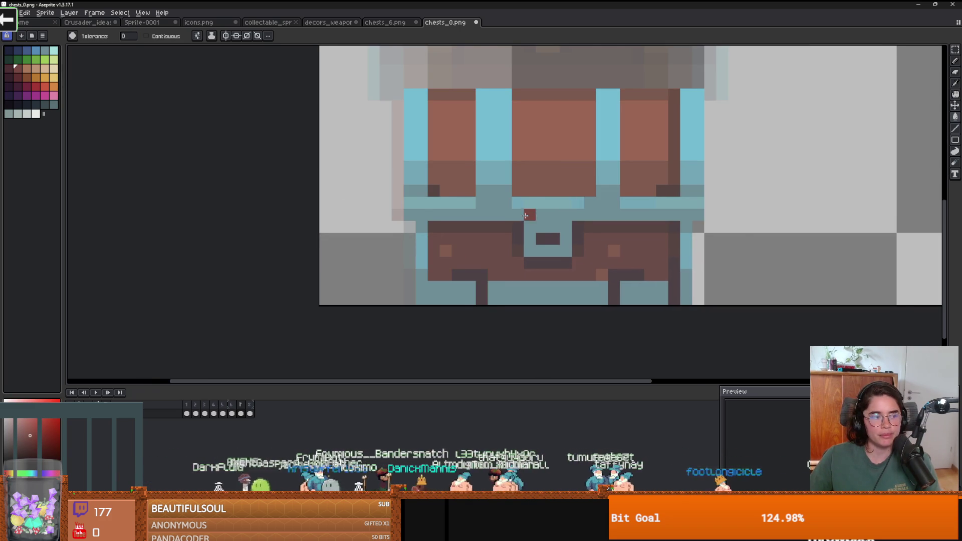
pyautogui.scroll(-1, 563, 151)
pyautogui.scroll(1, 555, 188)
pyautogui.scroll(1, 547, 207)
pyautogui.scroll(-1, 537, 241)
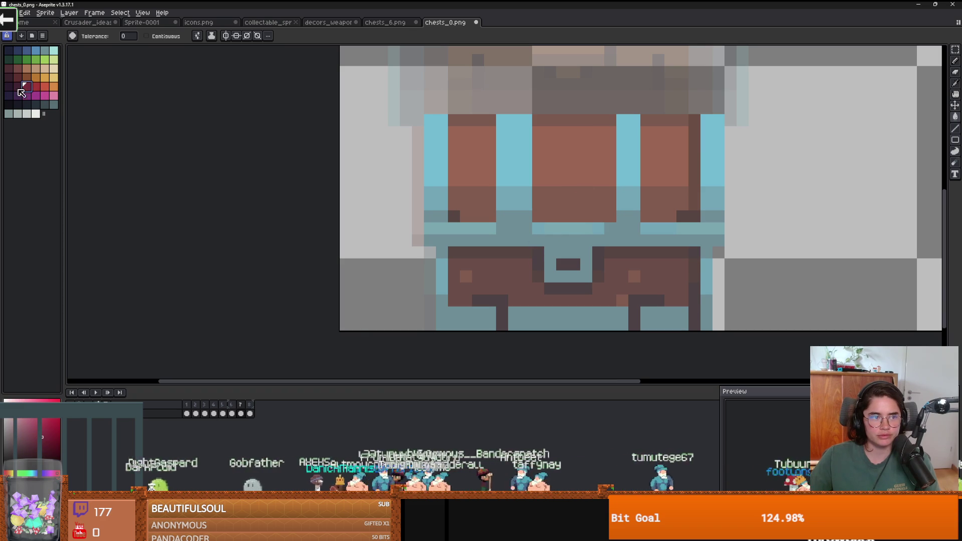
pyautogui.click(26, 78)
pyautogui.click(539, 157)
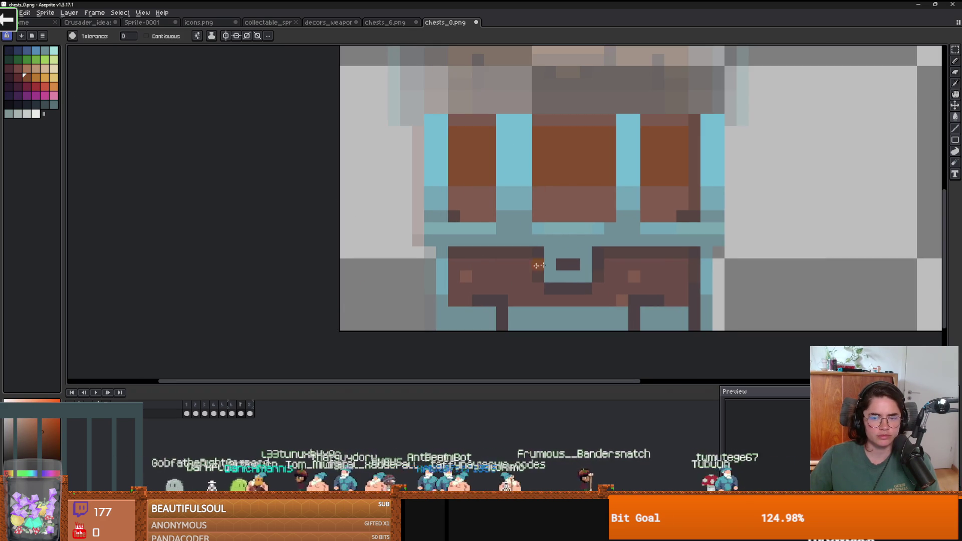
pyautogui.hotkey('ctrl', 'z')
pyautogui.hotkey('ctrl', 'z')
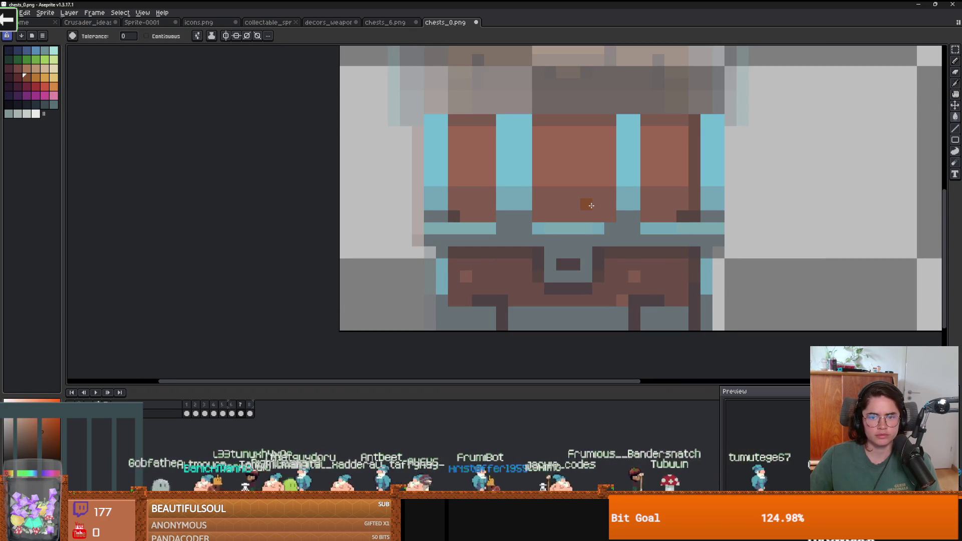
# Sample the chest's brown with the eyedropper, then choose a more orange brown swatch
pyautogui.press('i')
pyautogui.click(581, 151)
pyautogui.press('g')
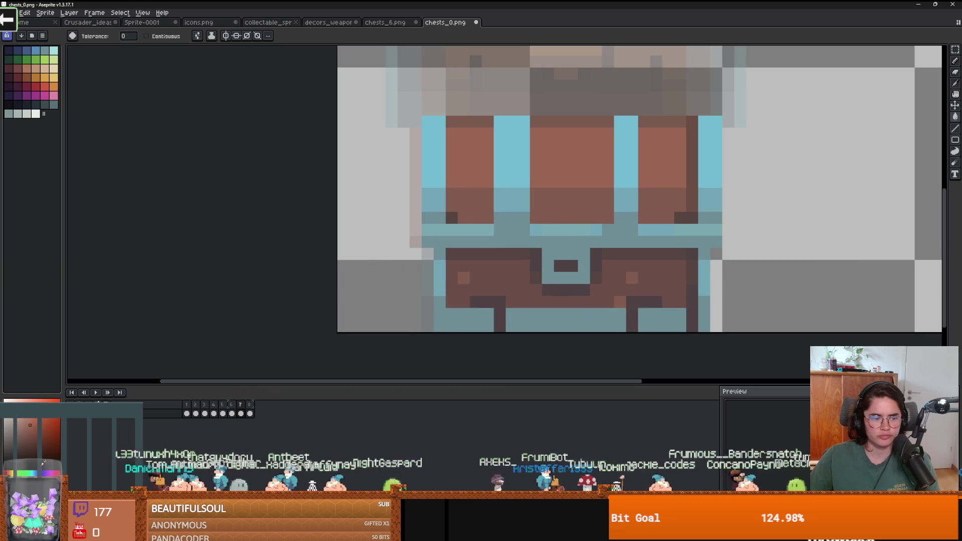
pyautogui.click(24, 75)
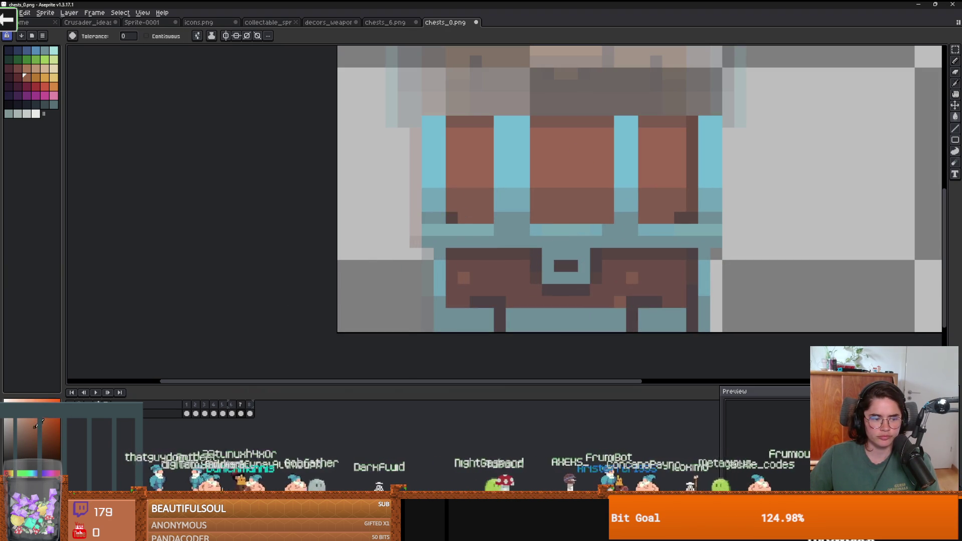
pyautogui.scroll(-1, 552, 199)
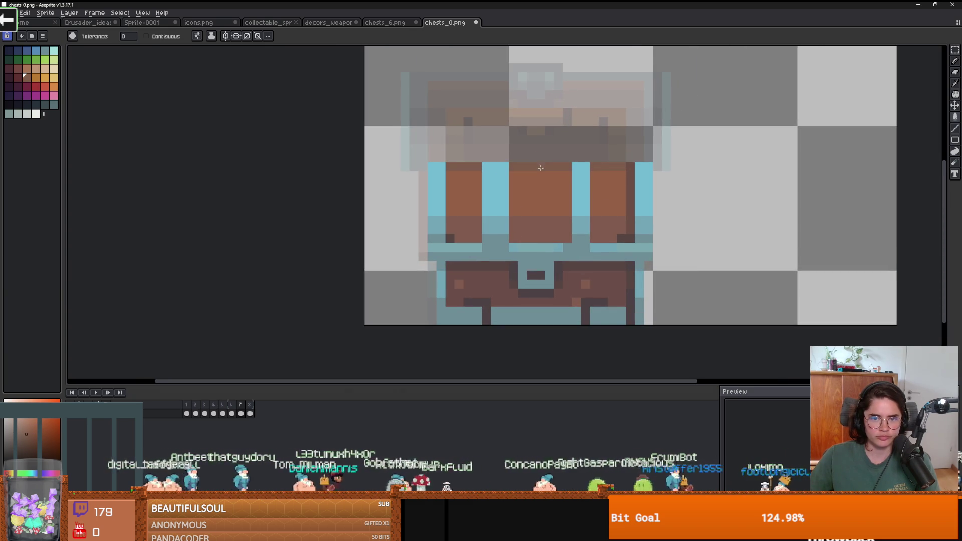
pyautogui.scroll(-3, 545, 228)
pyautogui.scroll(5, 524, 225)
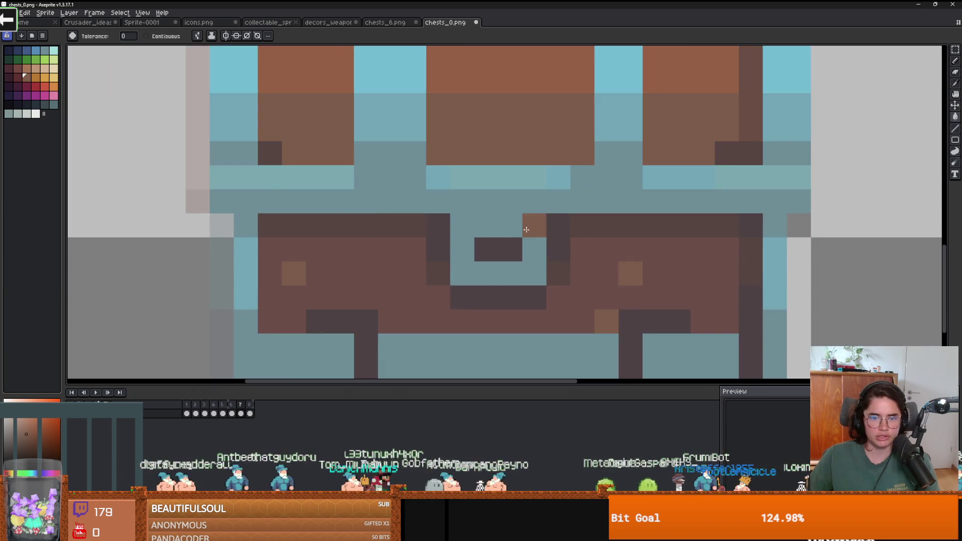
pyautogui.scroll(-3, 470, 266)
pyautogui.scroll(3, 470, 265)
# Sample the chest's dark brown as the paint colour
pyautogui.press('i')
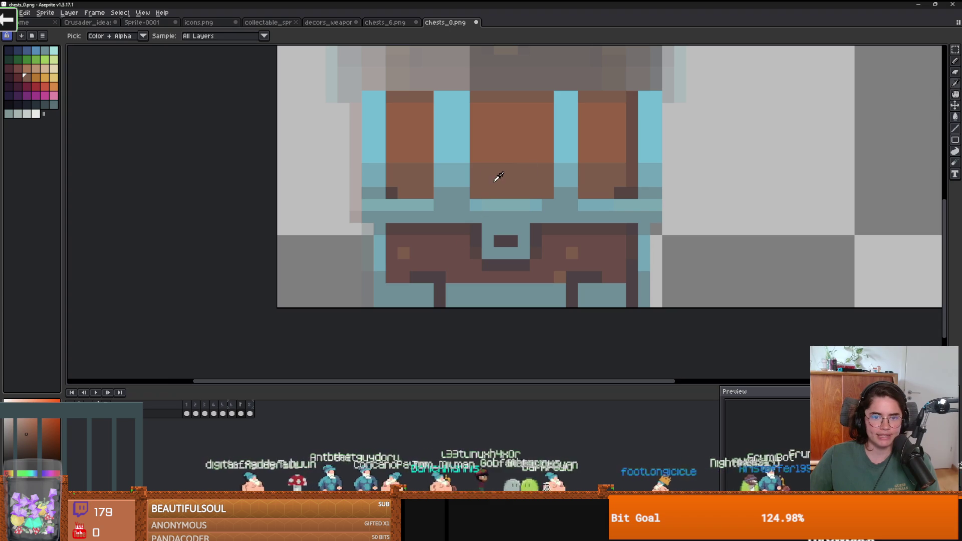
pyautogui.click(421, 270)
pyautogui.press('g')
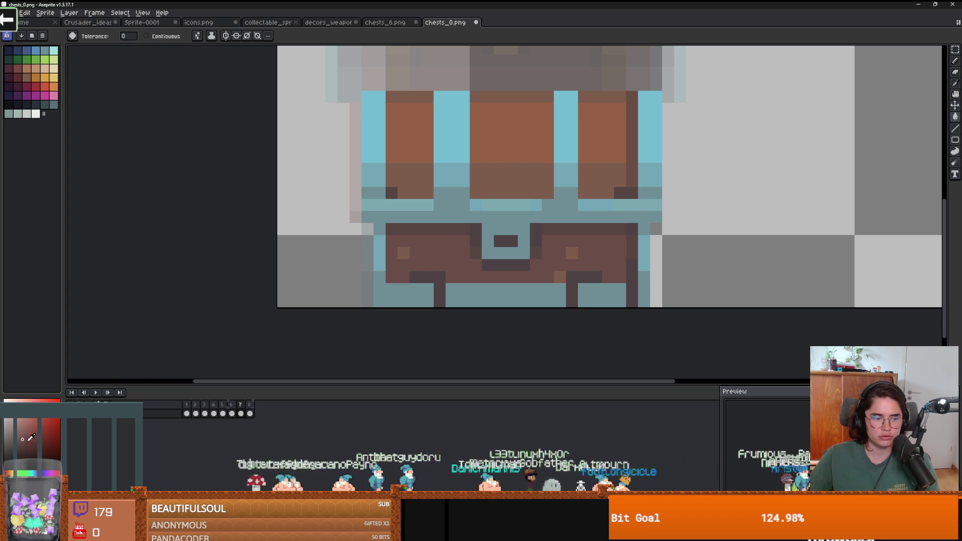
pyautogui.scroll(-4, 485, 270)
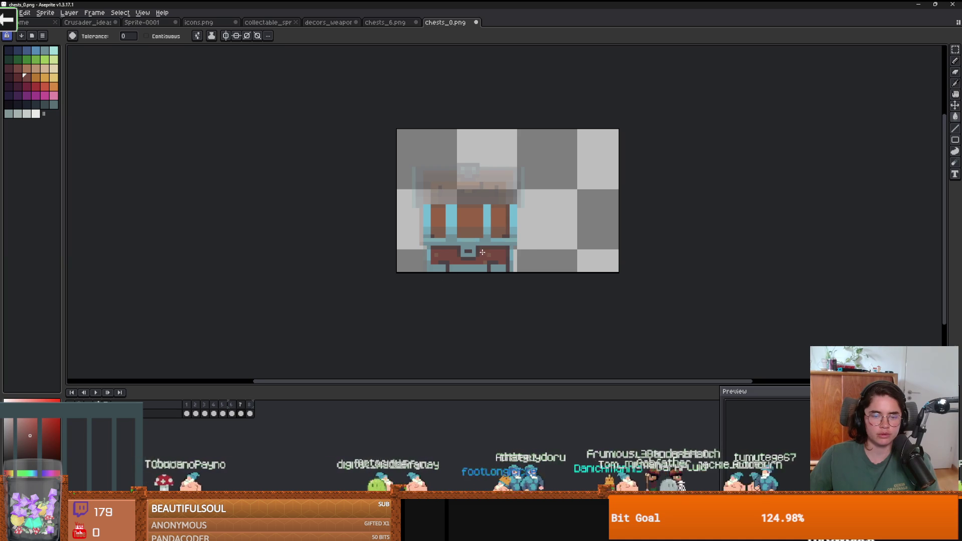
pyautogui.scroll(1, 484, 253)
pyautogui.scroll(-3, 519, 264)
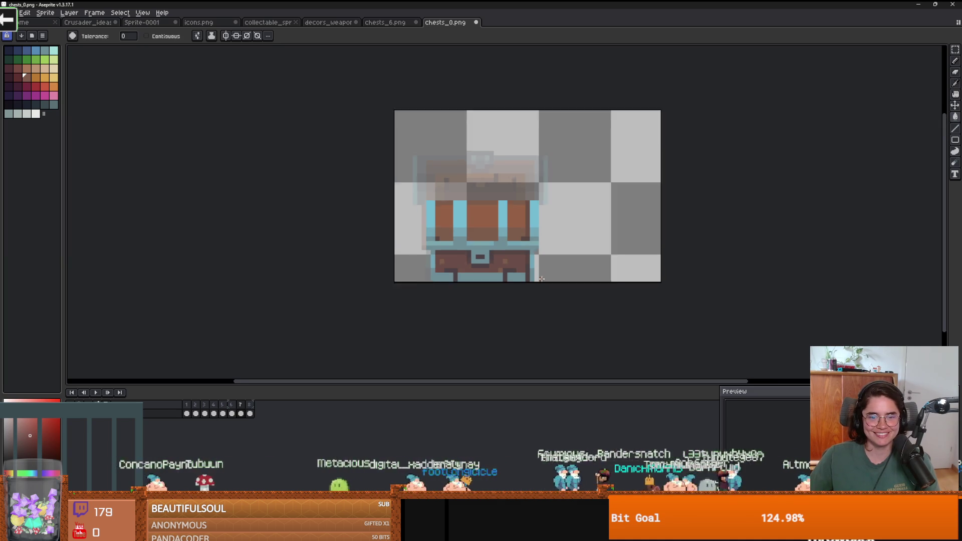
pyautogui.scroll(2, 512, 266)
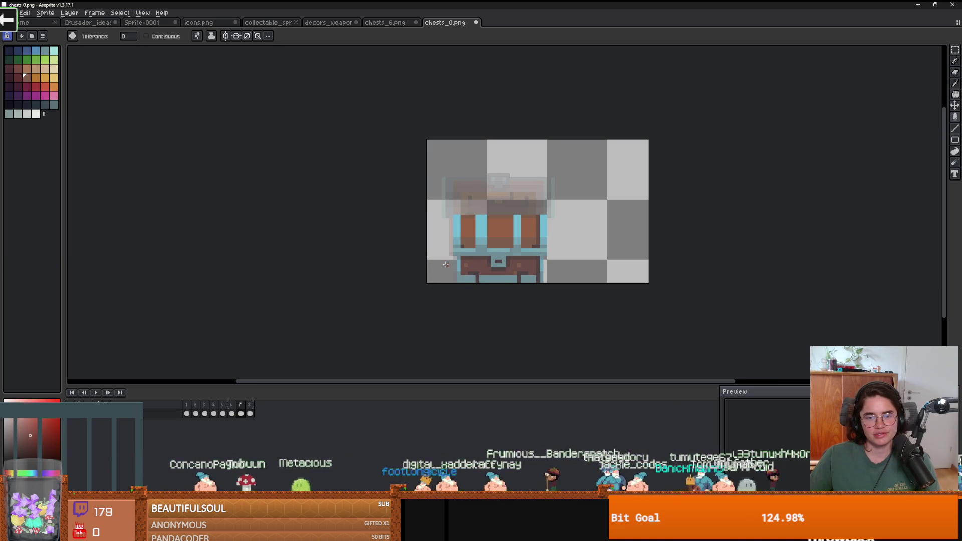
pyautogui.scroll(-2, 446, 265)
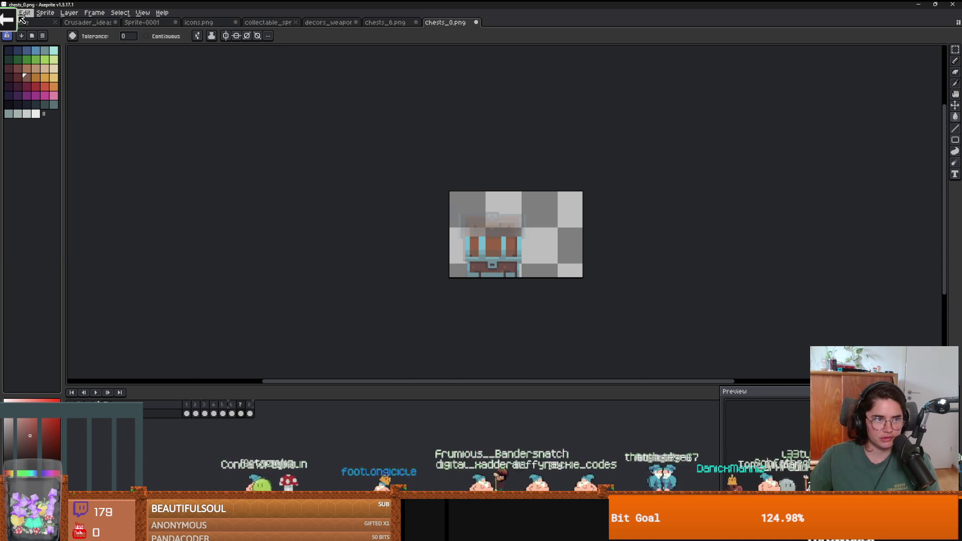
# Apply a dark Outline effect to all eight selected frames
pyautogui.moveTo(186, 413); pyautogui.dragTo(275, 406)
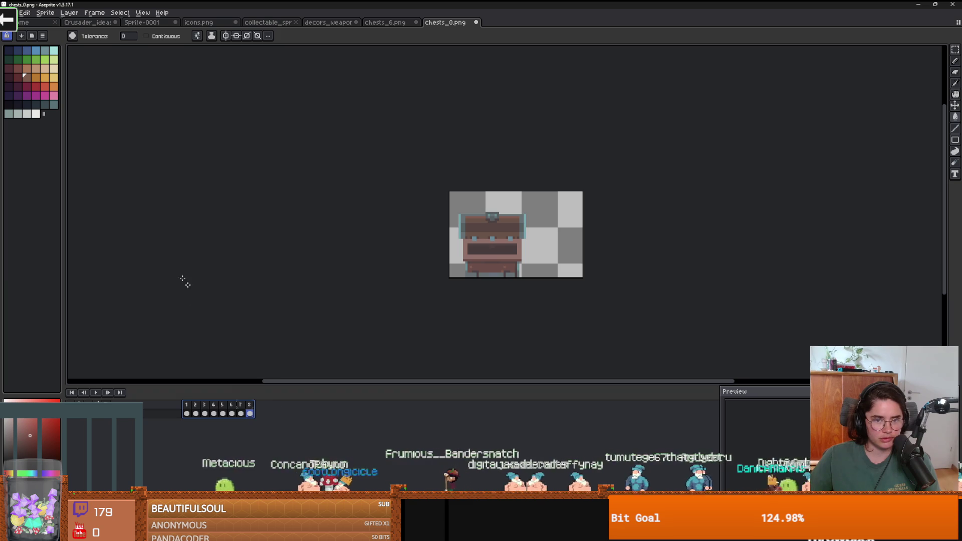
pyautogui.click(25, 12)
pyautogui.moveTo(125, 213)
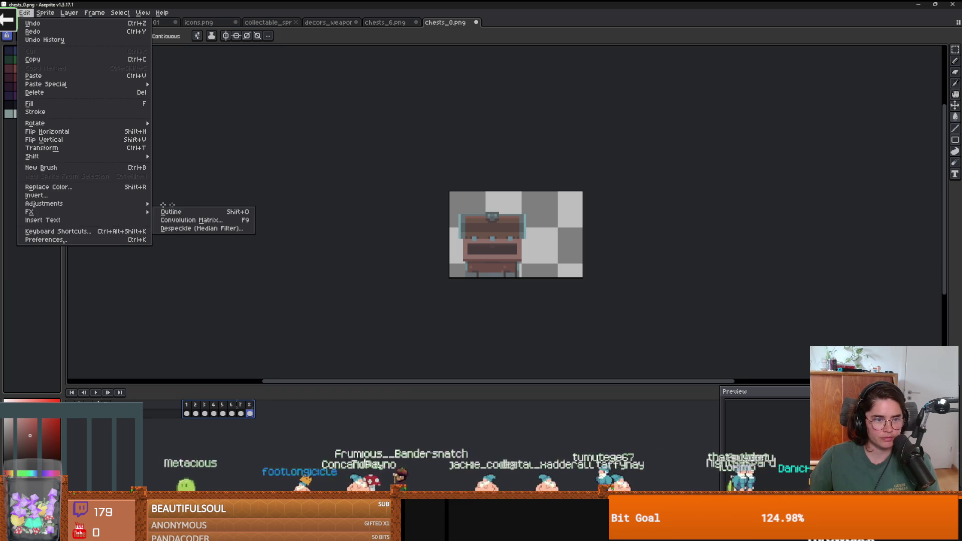
pyautogui.click(200, 212)
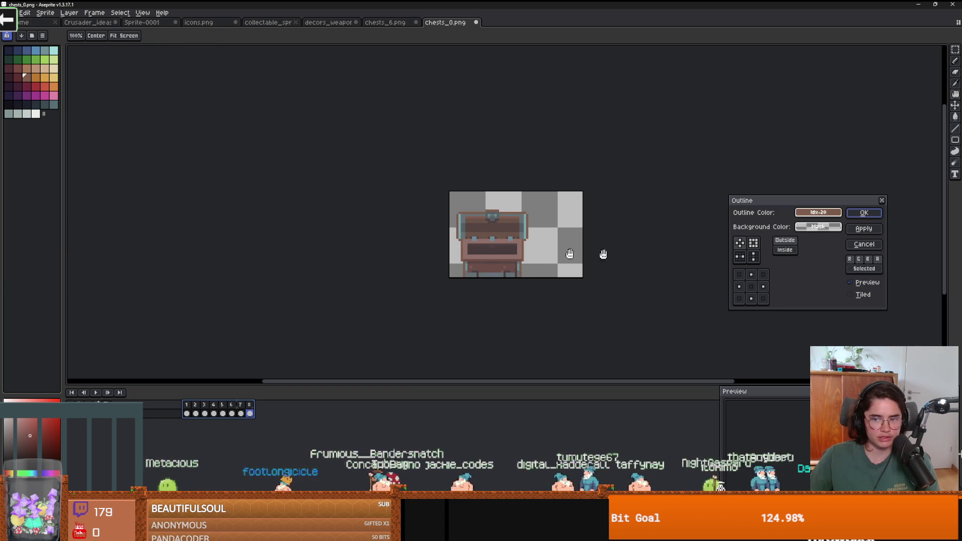
pyautogui.click(817, 214)
pyautogui.click(755, 250)
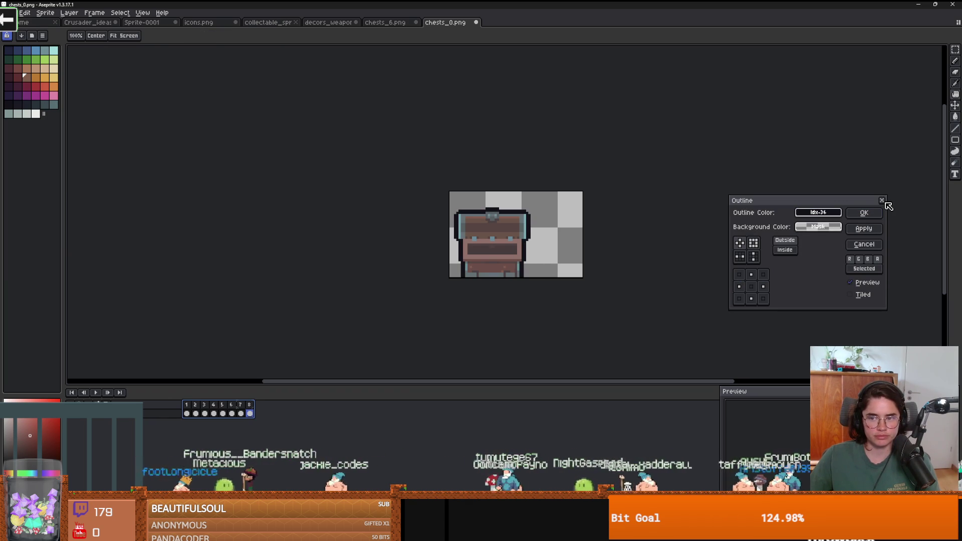
pyautogui.click(882, 200)
# Step through the chest animation frames to check the outline
pyautogui.press('g')
pyautogui.scroll(1, 564, 286)
pyautogui.press('Right')
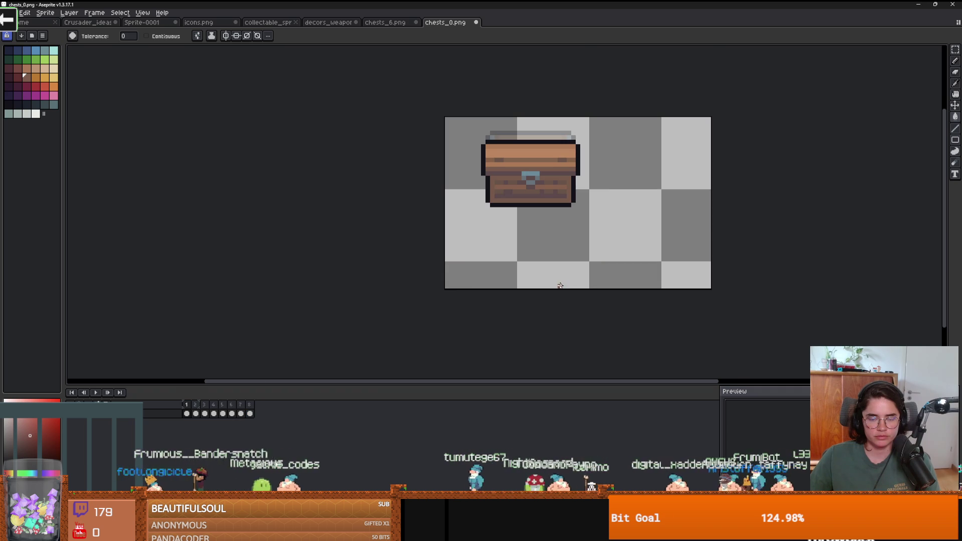
pyautogui.click(195, 405)
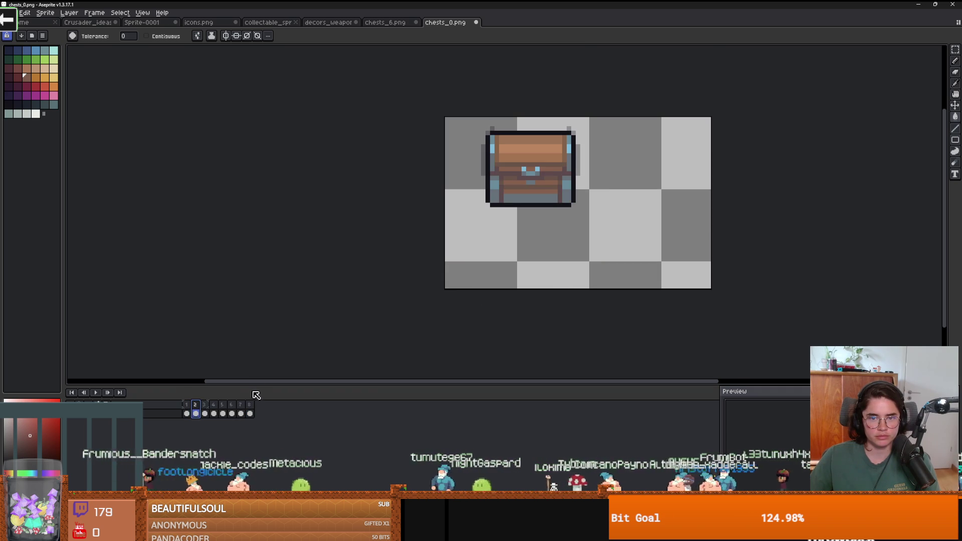
pyautogui.press('Right')
pyautogui.press('Right')
pyautogui.press('Right')
pyautogui.press('Right')
pyautogui.press('Right')
# Draw a black pencil line along the lid seam, trimming its right end
pyautogui.press('Right')
pyautogui.press('Right')
pyautogui.press('Right')
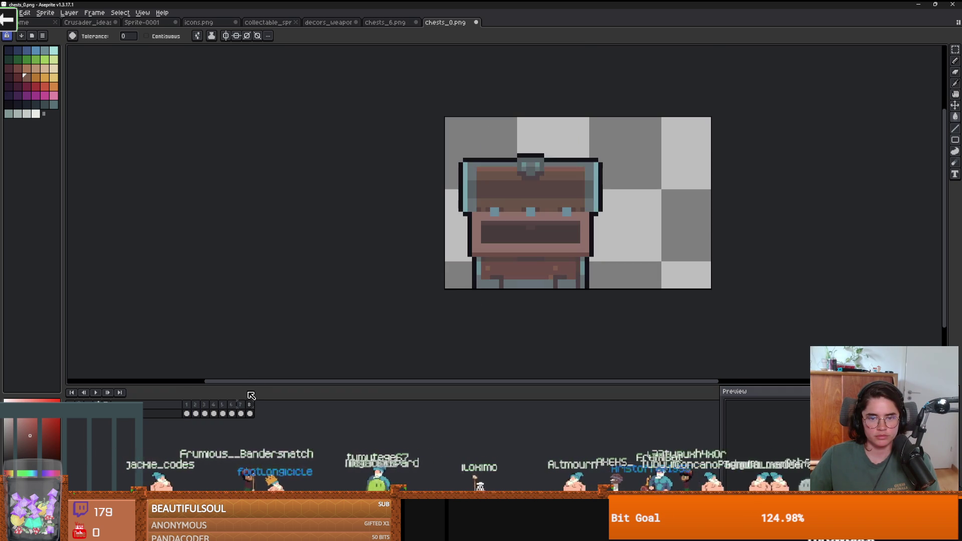
pyautogui.press('Right')
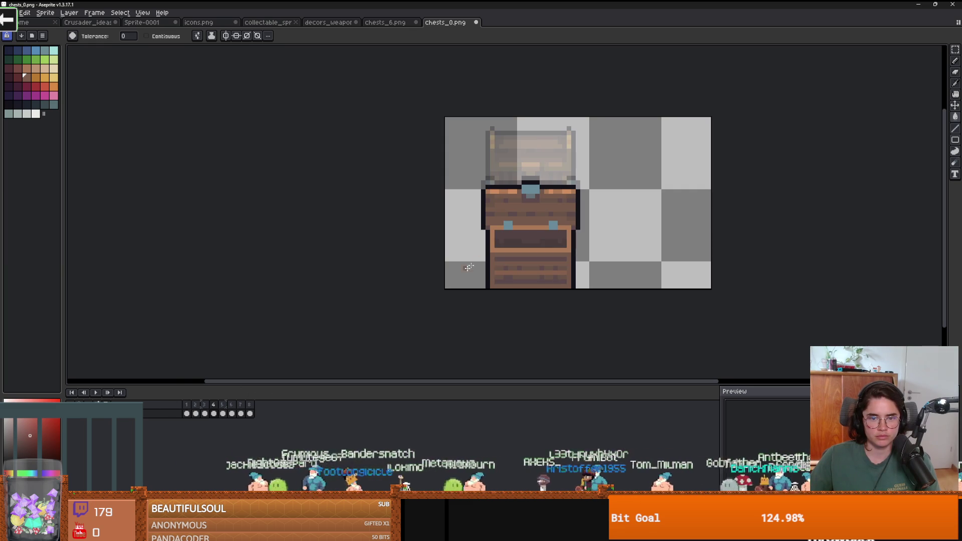
pyautogui.scroll(4, 454, 279)
pyautogui.press('b')
pyautogui.moveTo(426, 222)
pyautogui.mouseDown()
pyautogui.moveTo(747, 221)
pyautogui.moveTo(746, 239)
pyautogui.mouseUp()
pyautogui.scroll(-1, 752, 240)
pyautogui.hotkey('ctrl', 'z')
pyautogui.scroll(-2, 702, 241)
pyautogui.scroll(2, 676, 260)
# Outline the drawer's top, left and bottom in black
pyautogui.click(675, 259)
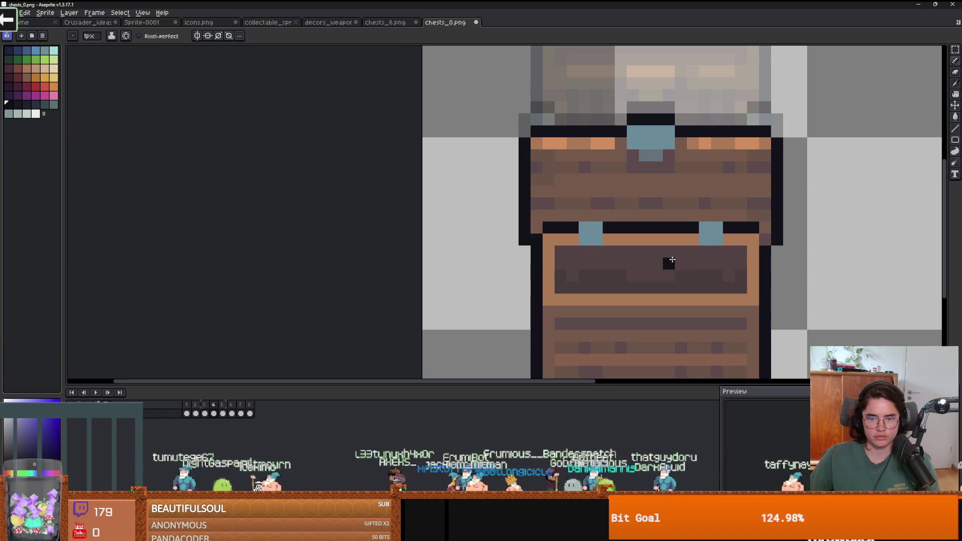
pyautogui.moveTo(726, 250)
pyautogui.mouseDown()
pyautogui.moveTo(558, 251)
pyautogui.moveTo(561, 284)
pyautogui.moveTo(580, 285)
pyautogui.moveTo(728, 285)
pyautogui.moveTo(738, 254)
pyautogui.mouseUp()
pyautogui.scroll(-2, 738, 255)
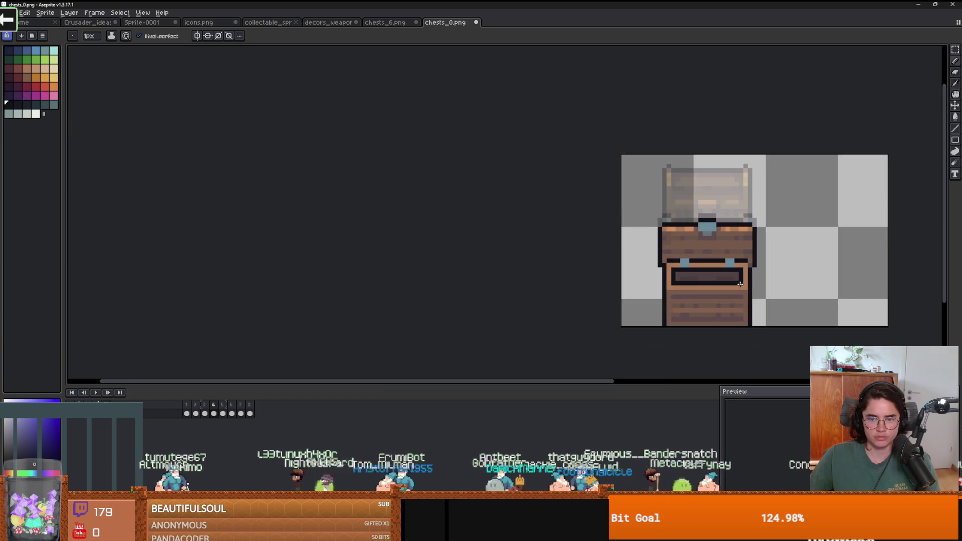
pyautogui.scroll(2, 684, 252)
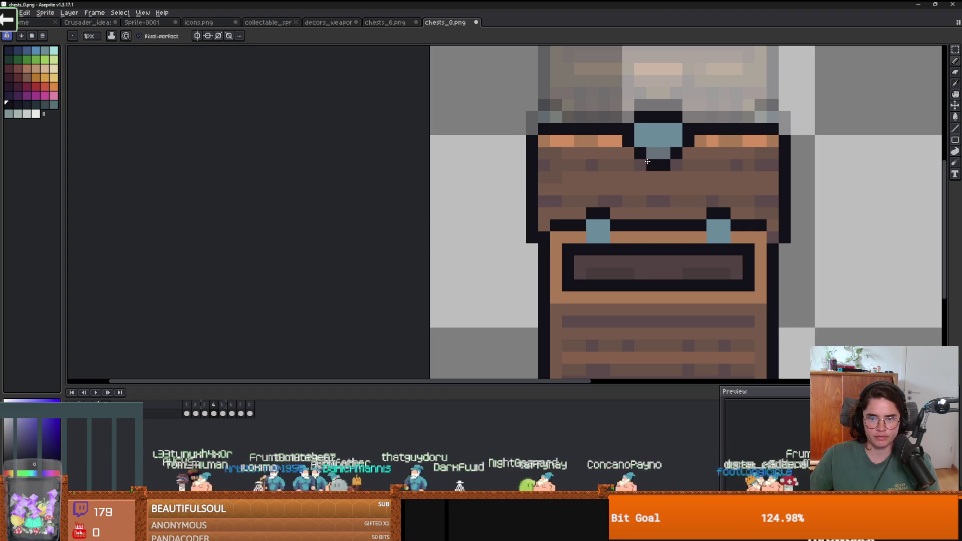
pyautogui.scroll(-10, 647, 161)
pyautogui.scroll(3, 636, 274)
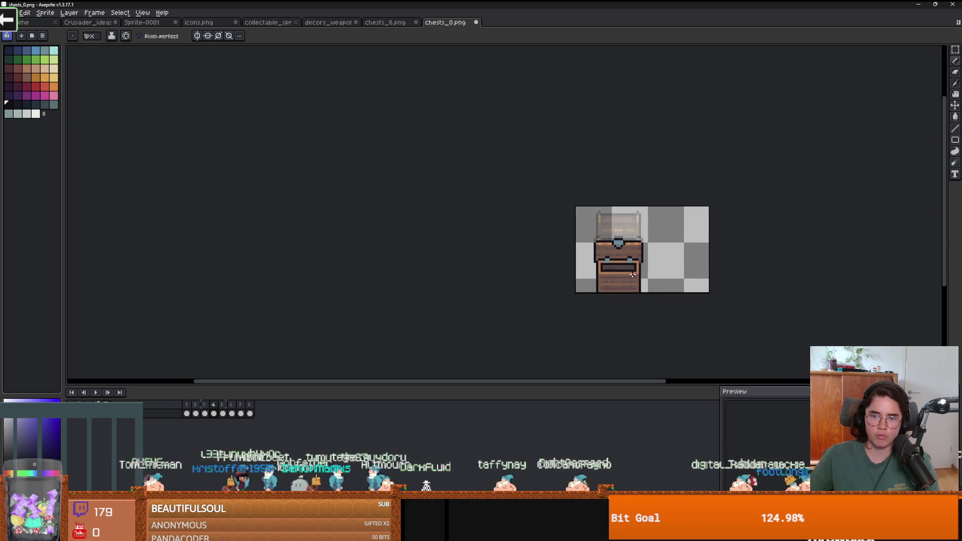
pyautogui.scroll(5, 635, 274)
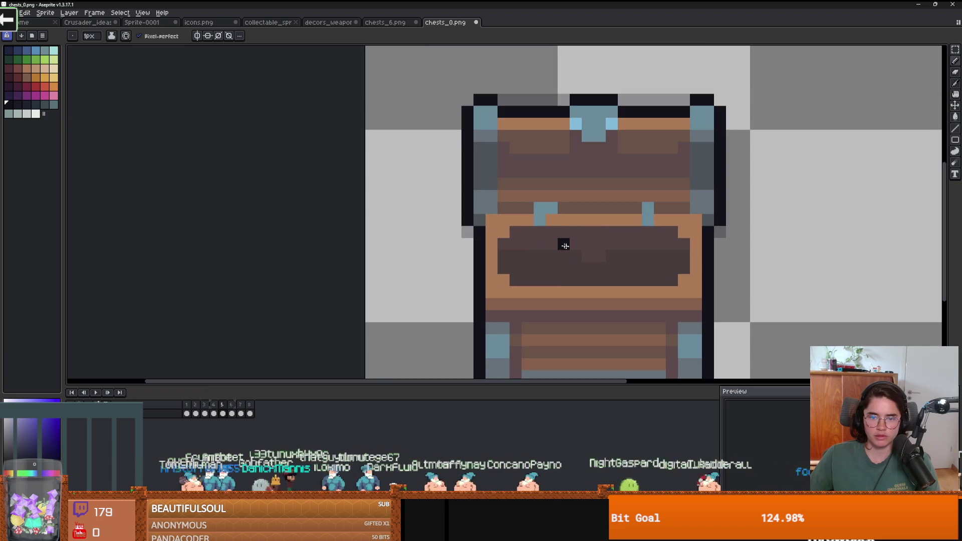
# Add black outline along the lid seam, its right side and the lid bottom
pyautogui.moveTo(528, 232)
pyautogui.mouseDown()
pyautogui.moveTo(516, 232)
pyautogui.moveTo(644, 232)
pyautogui.moveTo(673, 244)
pyautogui.moveTo(681, 262)
pyautogui.moveTo(672, 279)
pyautogui.moveTo(524, 280)
pyautogui.moveTo(503, 240)
pyautogui.mouseUp()
pyautogui.scroll(-4, 522, 276)
pyautogui.scroll(3, 525, 280)
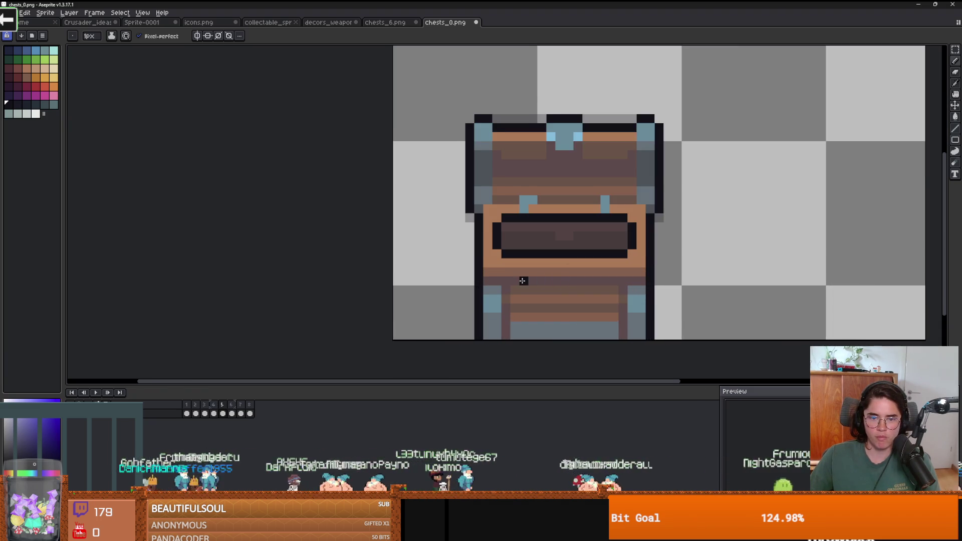
pyautogui.scroll(1, 524, 280)
pyautogui.moveTo(680, 281); pyautogui.dragTo(471, 281)
pyautogui.scroll(-4, 621, 301)
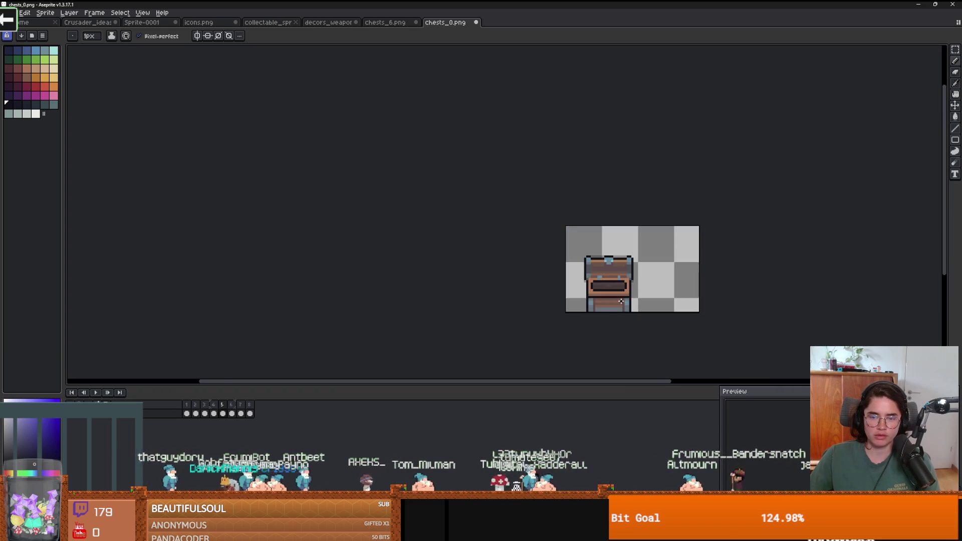
pyautogui.scroll(-2, 622, 301)
pyautogui.scroll(1, 563, 311)
pyautogui.scroll(1, 584, 266)
pyautogui.scroll(1, 601, 275)
# On the previous frame, paste the copied figure and place it down and right
pyautogui.press('Left')
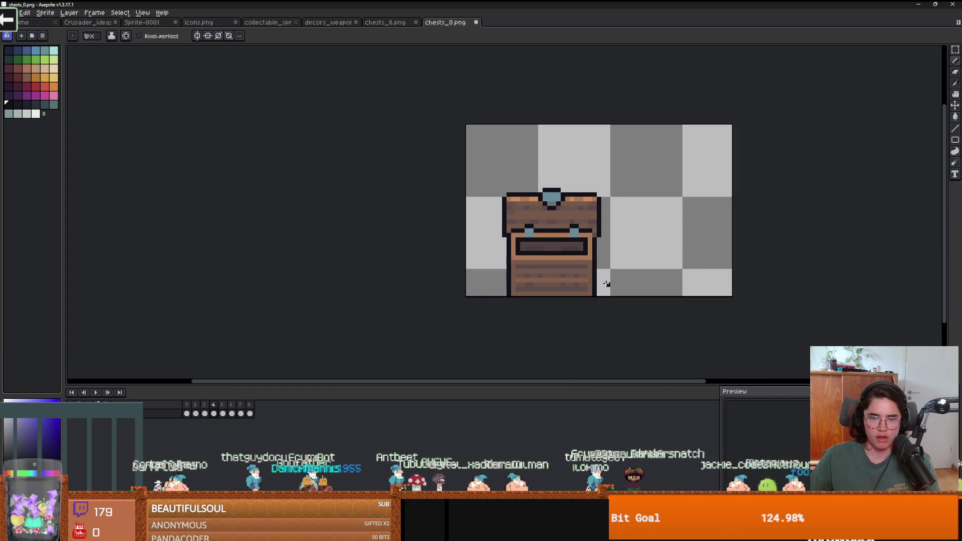
pyautogui.scroll(-1, 603, 284)
pyautogui.scroll(1, 617, 260)
pyautogui.hotkey('ctrl', 'v')
pyautogui.moveTo(636, 227); pyautogui.dragTo(652, 271)
pyautogui.click(722, 266)
pyautogui.scroll(-1, 746, 267)
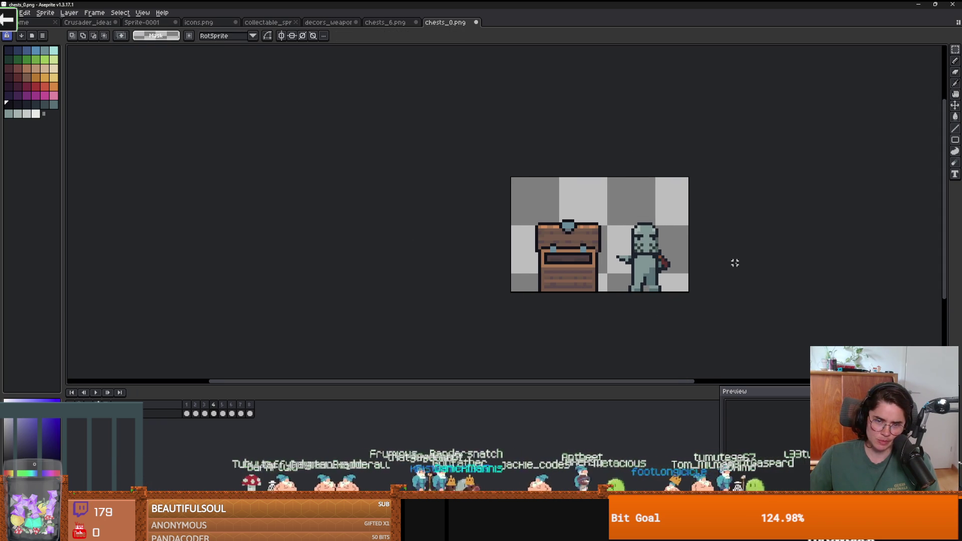
pyautogui.scroll(2, 605, 239)
pyautogui.scroll(-1, 596, 239)
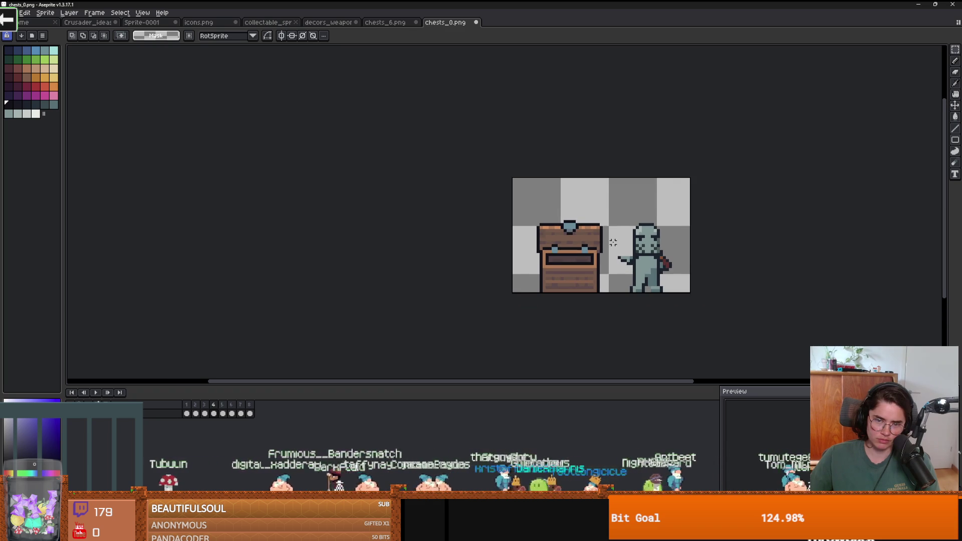
pyautogui.scroll(1, 550, 279)
pyautogui.scroll(-2, 573, 279)
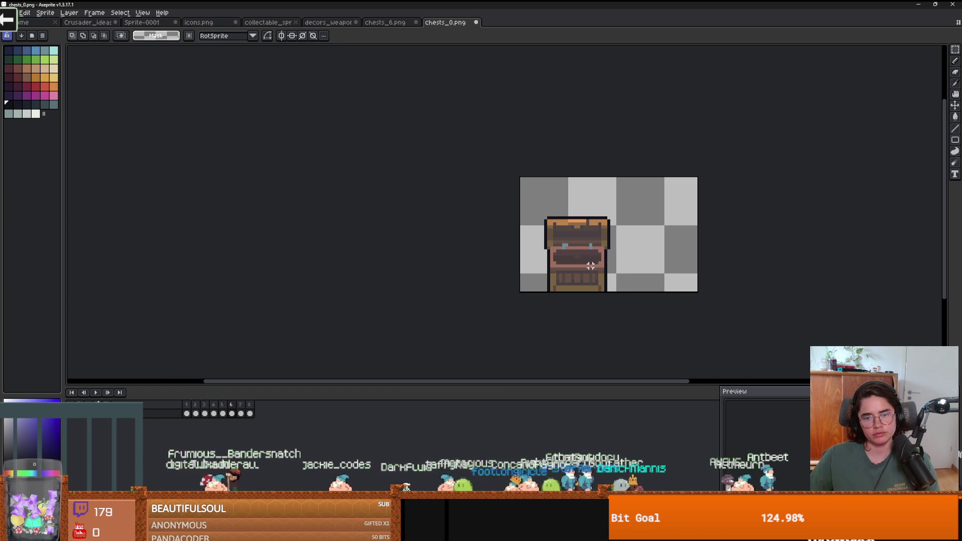
# On frame 5, draw a short dark pencil stroke across the chest
pyautogui.press('Left')
pyautogui.scroll(3, 614, 282)
pyautogui.press('b')
pyautogui.moveTo(625, 214); pyautogui.dragTo(540, 215)
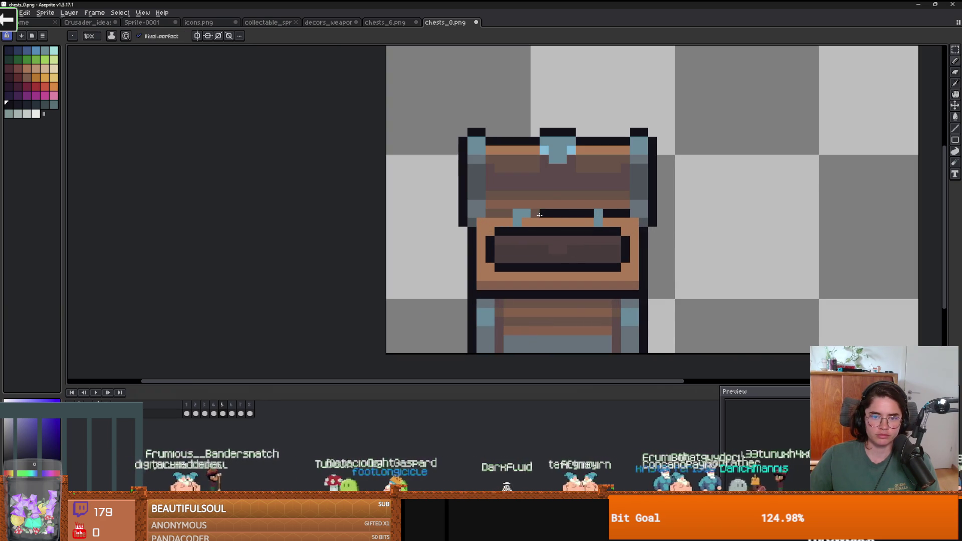
pyautogui.scroll(-5, 491, 212)
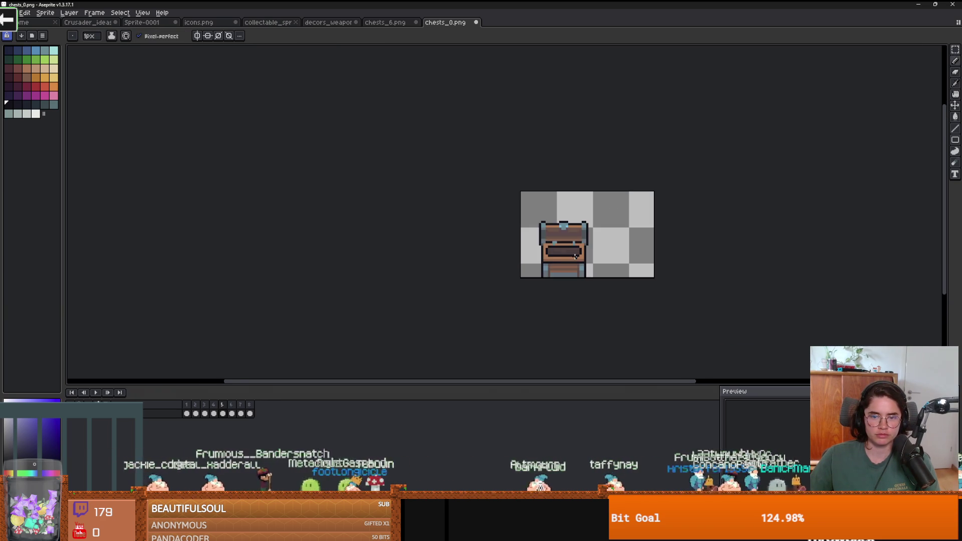
pyautogui.scroll(2, 575, 256)
# Step back a frame, select all, and undo the last edit while switching between tools
pyautogui.press('v')
pyautogui.press('Left')
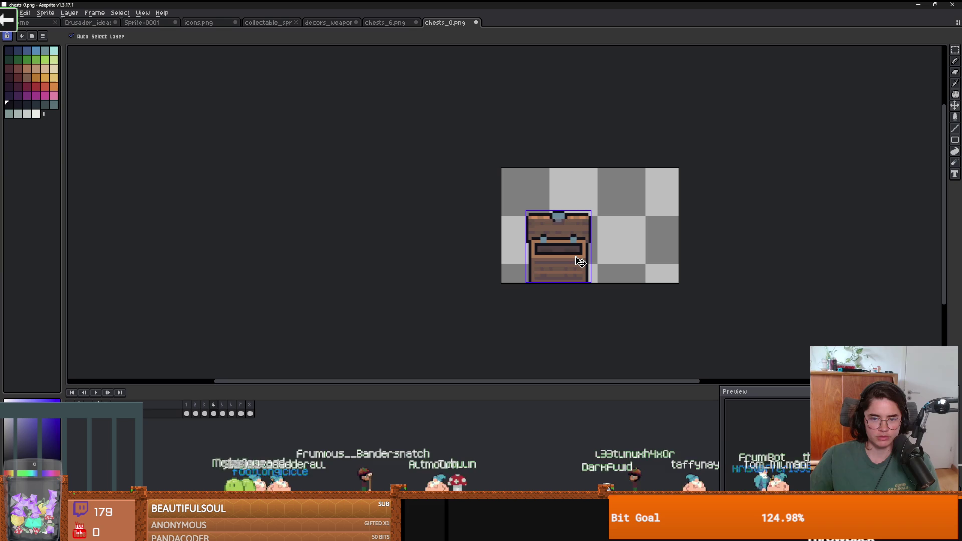
pyautogui.hotkey('ctrl', 'a')
pyautogui.press('b')
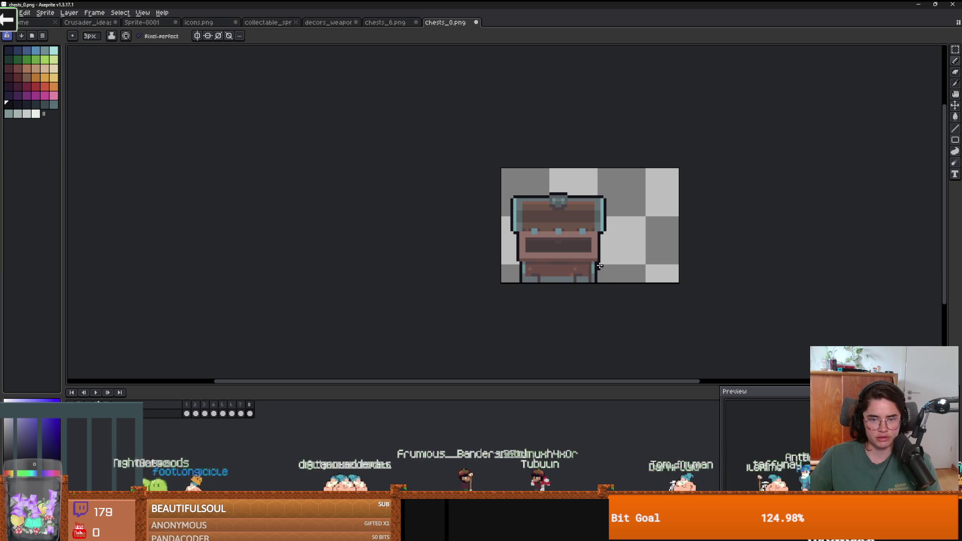
pyautogui.hotkey('ctrl', 'z')
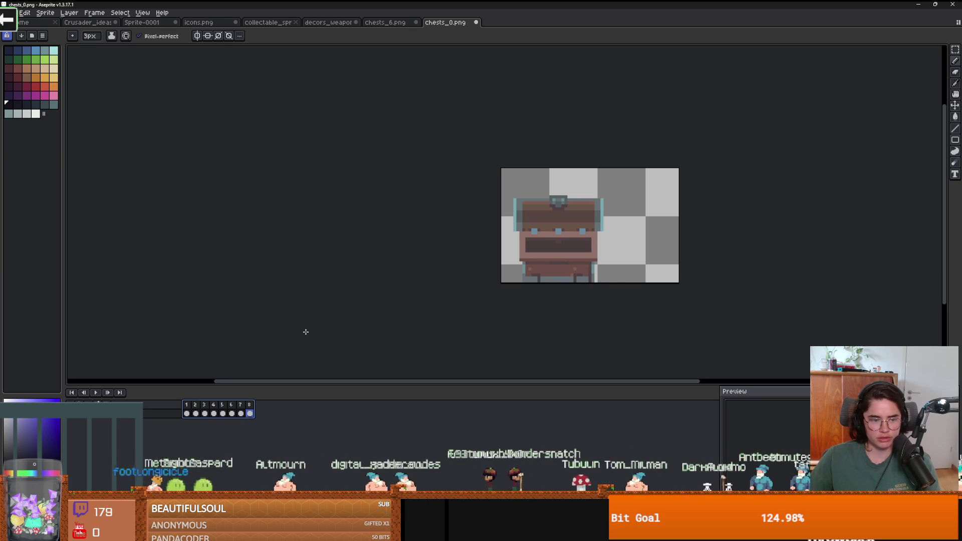
pyautogui.press('i')
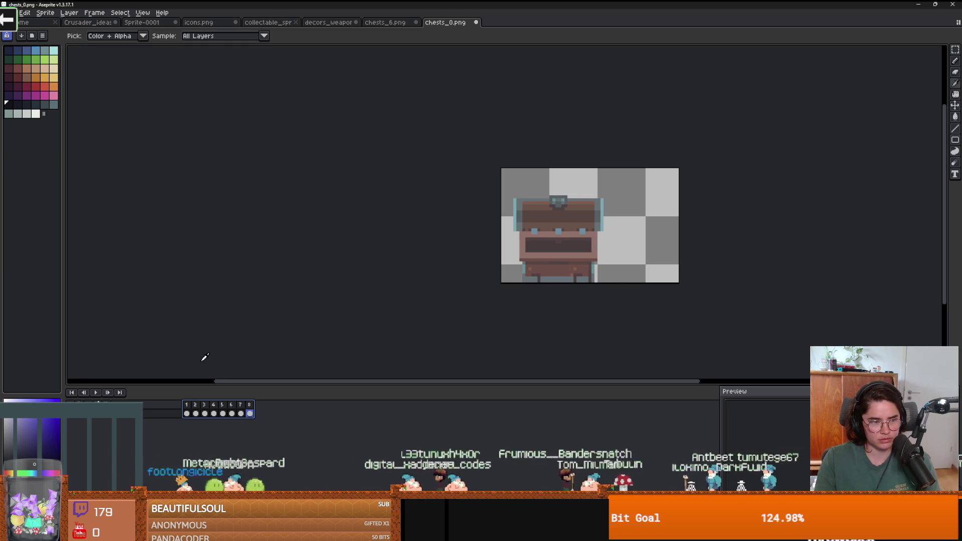
pyautogui.press('b')
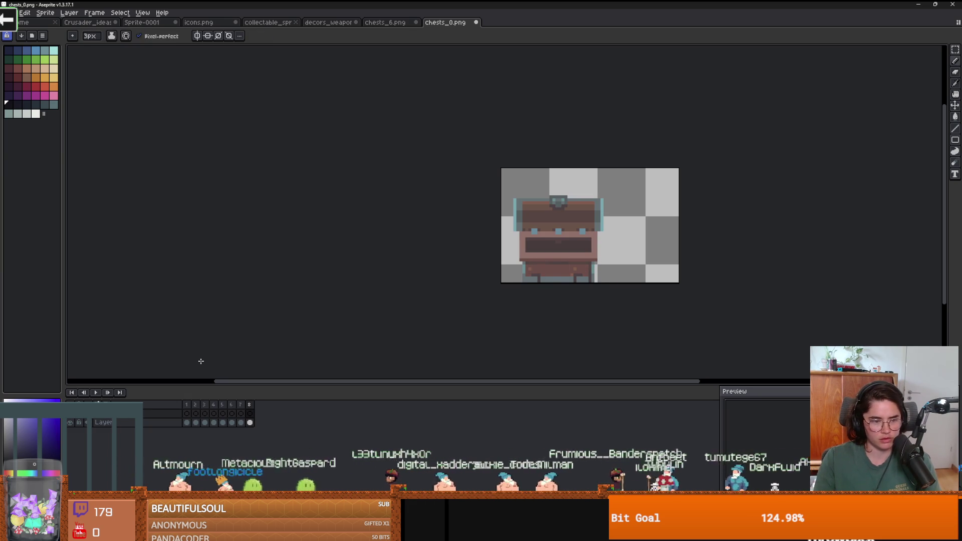
pyautogui.scroll(1, 460, 285)
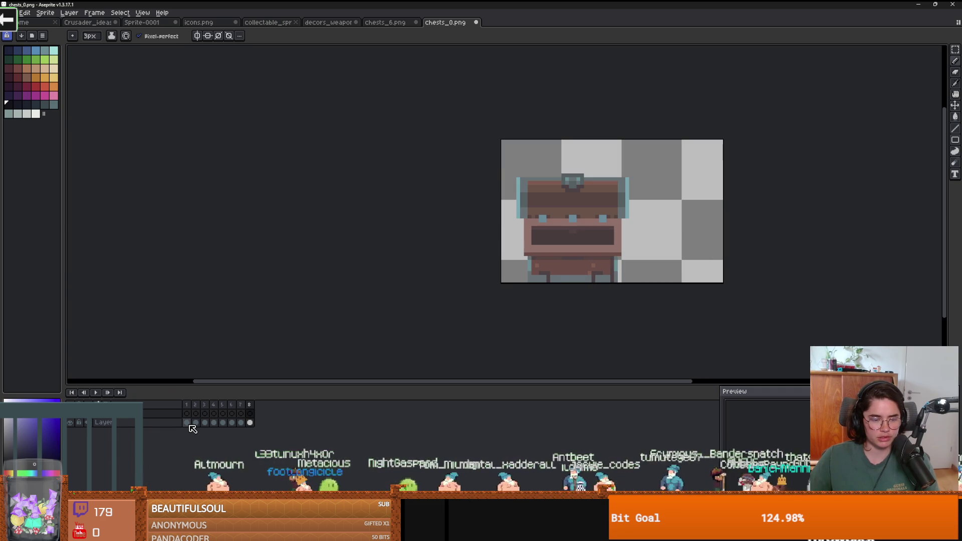
# Try the Outline effect on the frame 1 cel alone and dismiss the resulting error
pyautogui.click(190, 414)
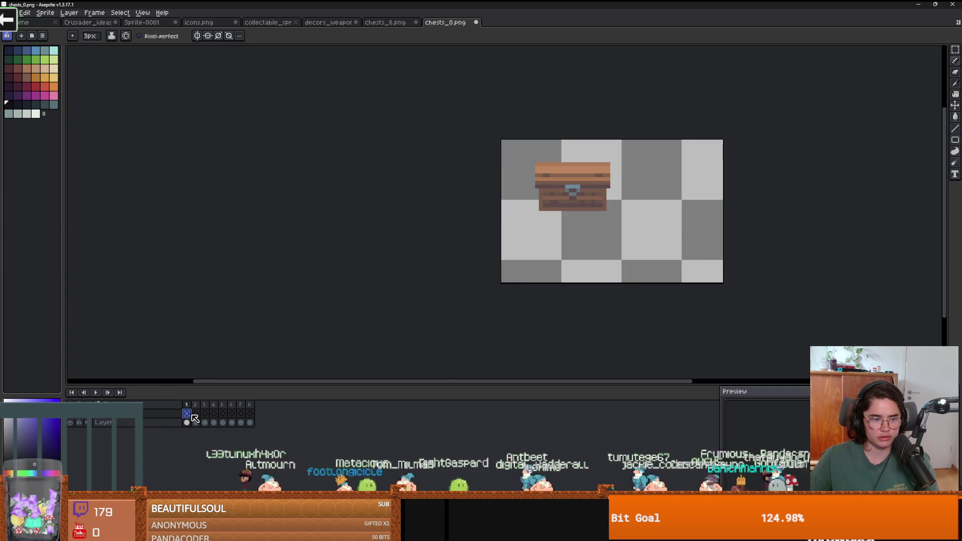
pyautogui.click(28, 14)
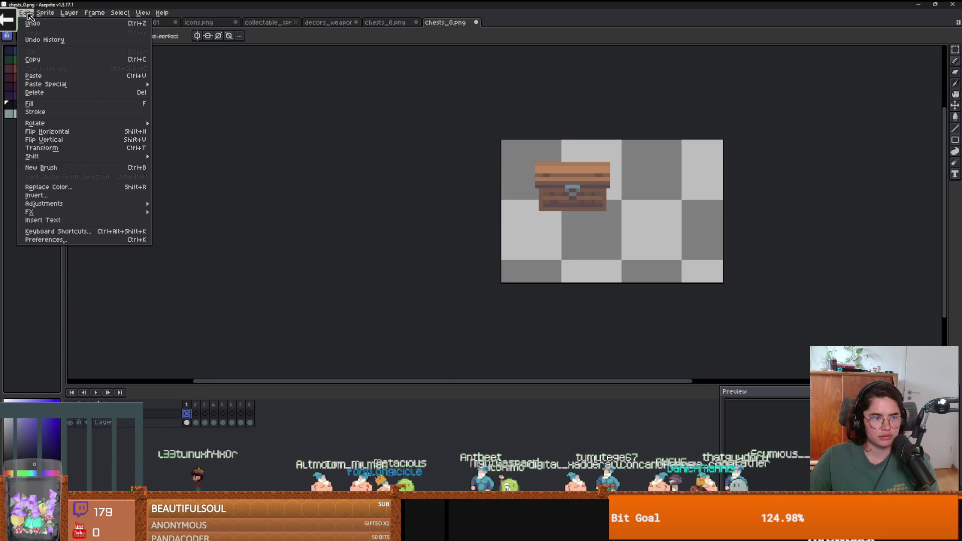
pyautogui.moveTo(56, 212)
pyautogui.click(169, 219)
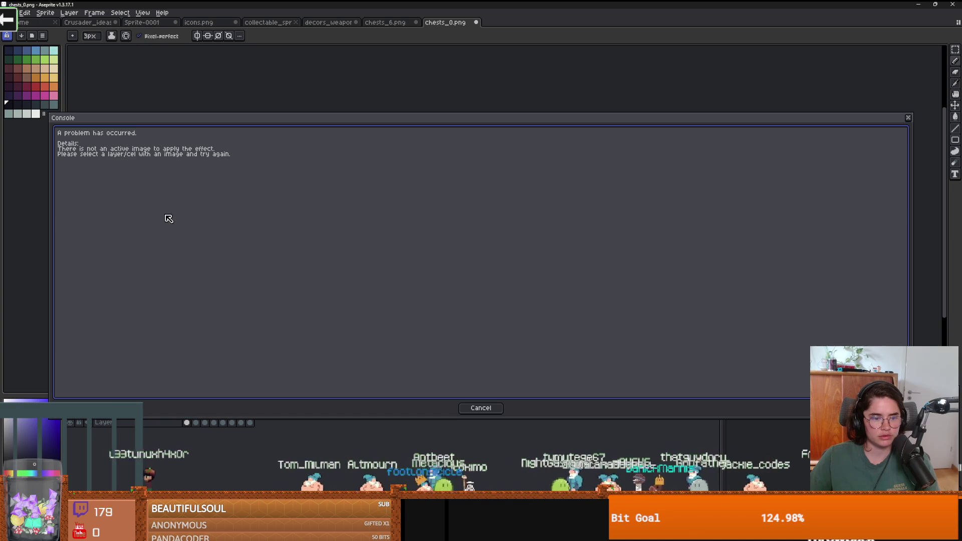
pyautogui.click(482, 409)
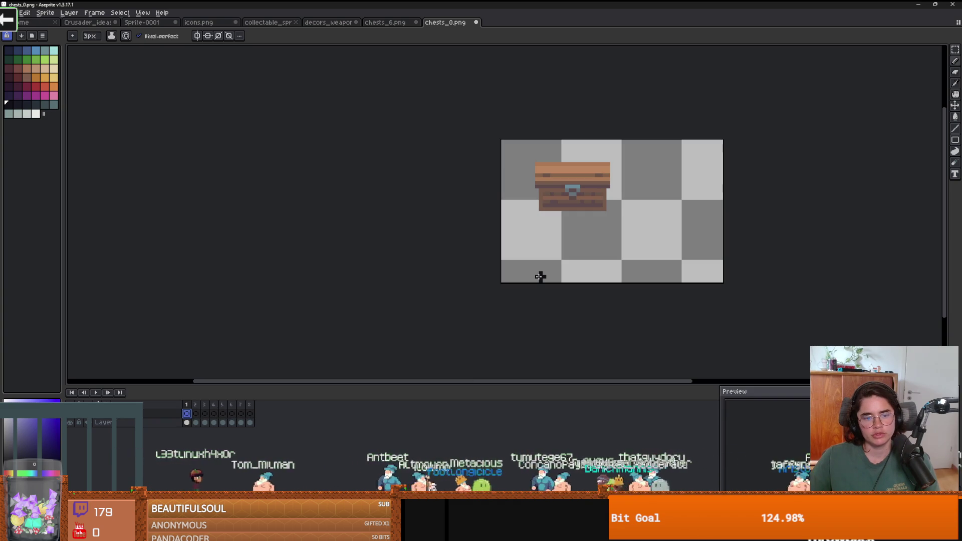
# Select the whole chest layer and bring up Edit > FX > Outline with a black outline preview
pyautogui.click(103, 422)
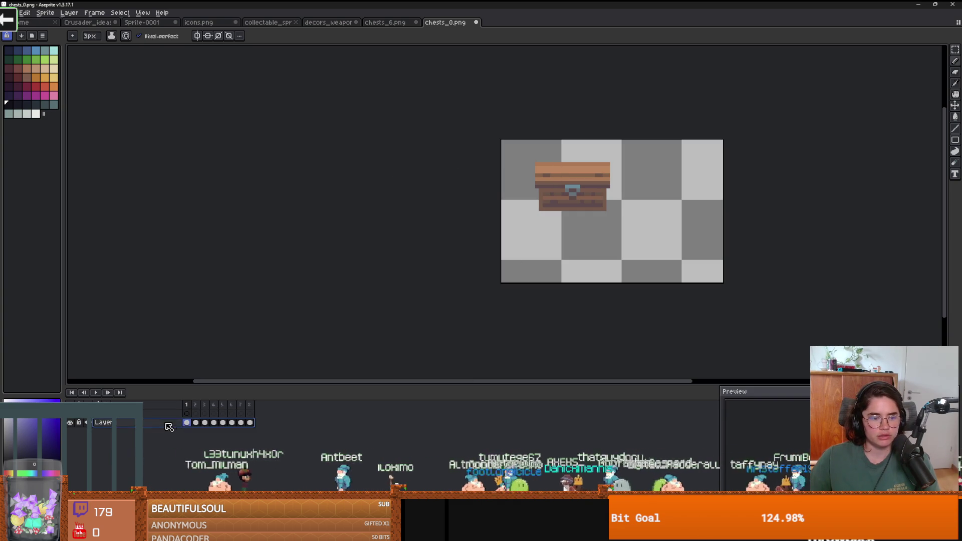
pyautogui.click(25, 13)
pyautogui.moveTo(106, 213)
pyautogui.click(164, 217)
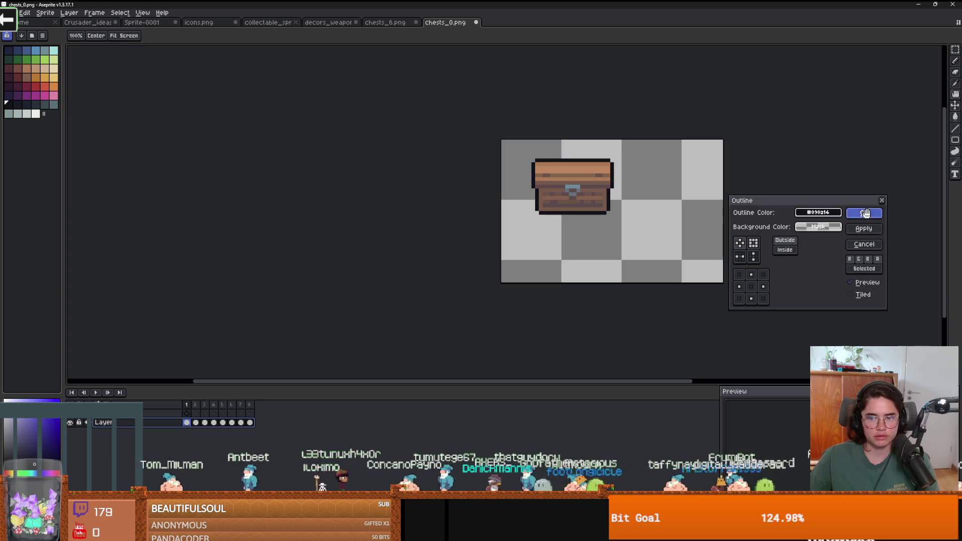
# Apply the outline and compare frames 1 and 2 with and without it
pyautogui.press('Return')
pyautogui.scroll(1, 609, 187)
pyautogui.press('w')
pyautogui.keyDown('ctrl'); pyautogui.click(242, 426); pyautogui.keyUp('ctrl')
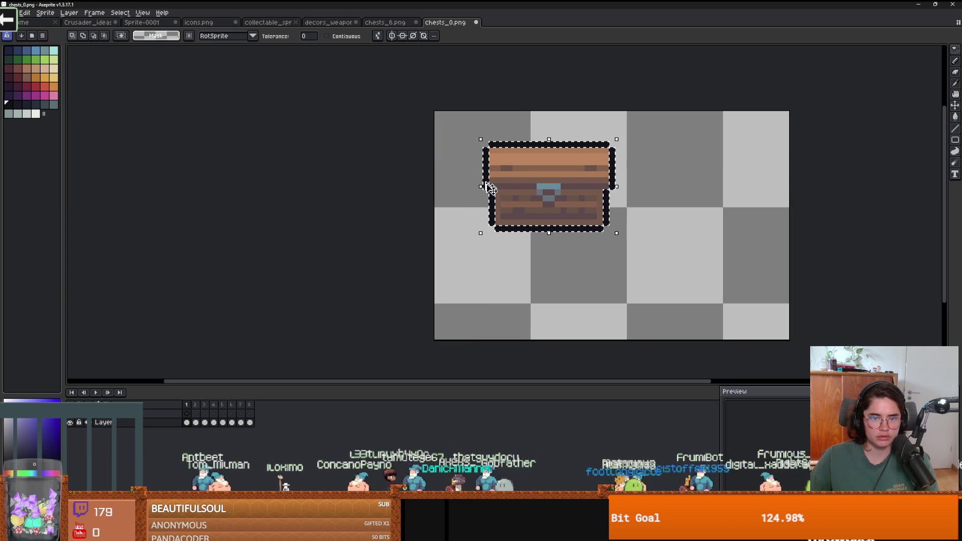
pyautogui.hotkey('ctrl', 'z')
pyautogui.hotkey('ctrl', 'z')
pyautogui.hotkey('ctrl', 'y')
pyautogui.hotkey('ctrl', 'y')
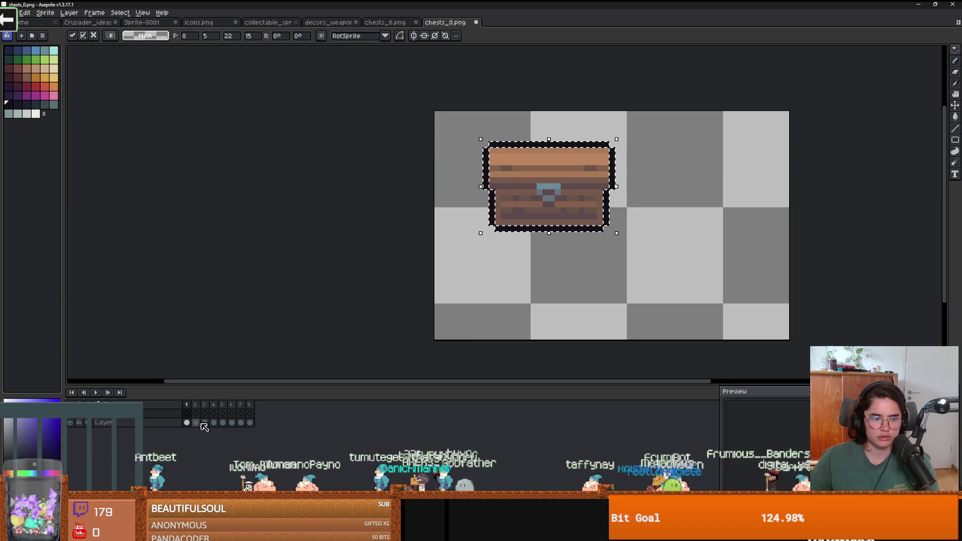
pyautogui.click(195, 422)
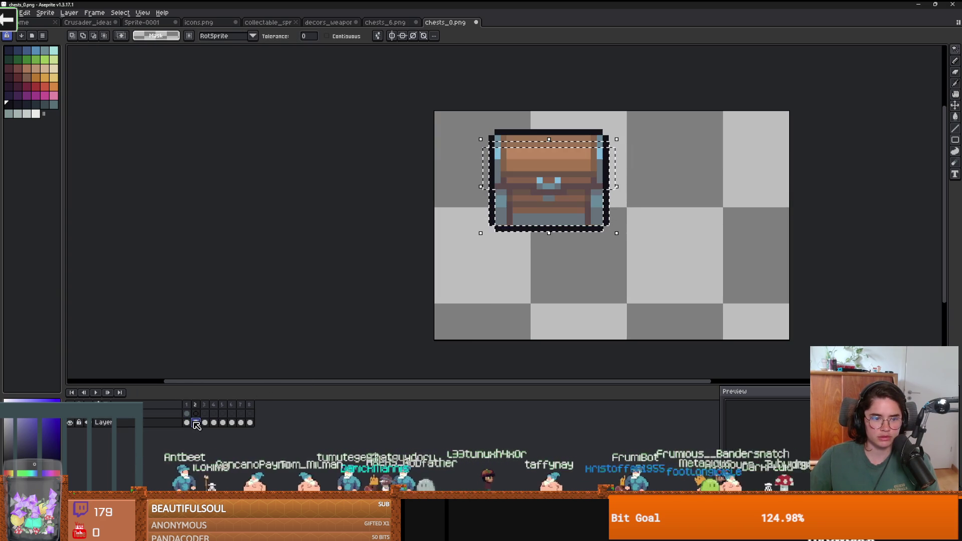
pyautogui.click(539, 273)
pyautogui.hotkey('ctrl', 'z')
pyautogui.hotkey('ctrl', 'z')
pyautogui.hotkey('ctrl', 'y')
pyautogui.click(204, 423)
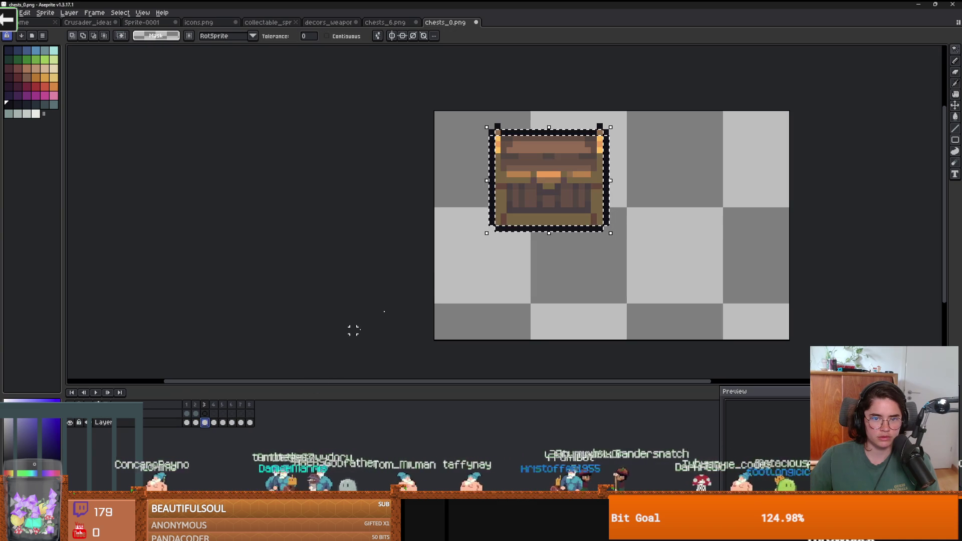
# Tidy selections on frames 3 to 6, pasting the copied chest into frame 5
pyautogui.hotkey('ctrl', 'd')
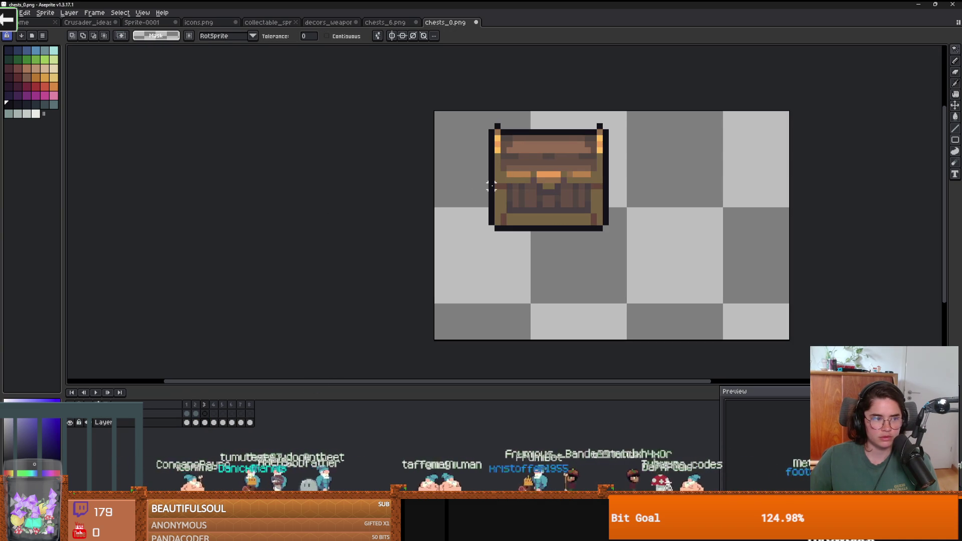
pyautogui.hotkey('ctrl', 'z')
pyautogui.click(214, 424)
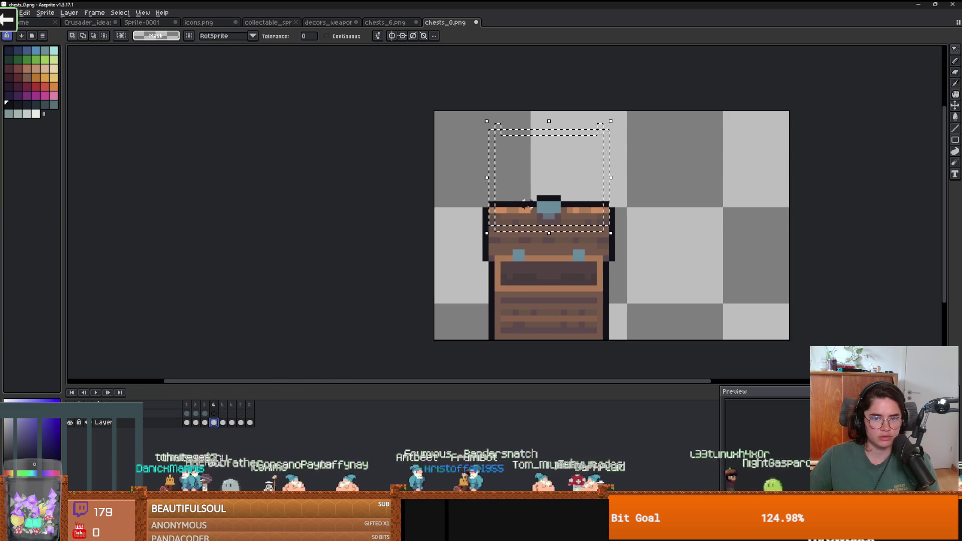
pyautogui.hotkey('ctrl', 'd')
pyautogui.click(223, 423)
pyautogui.hotkey('ctrl', 'v')
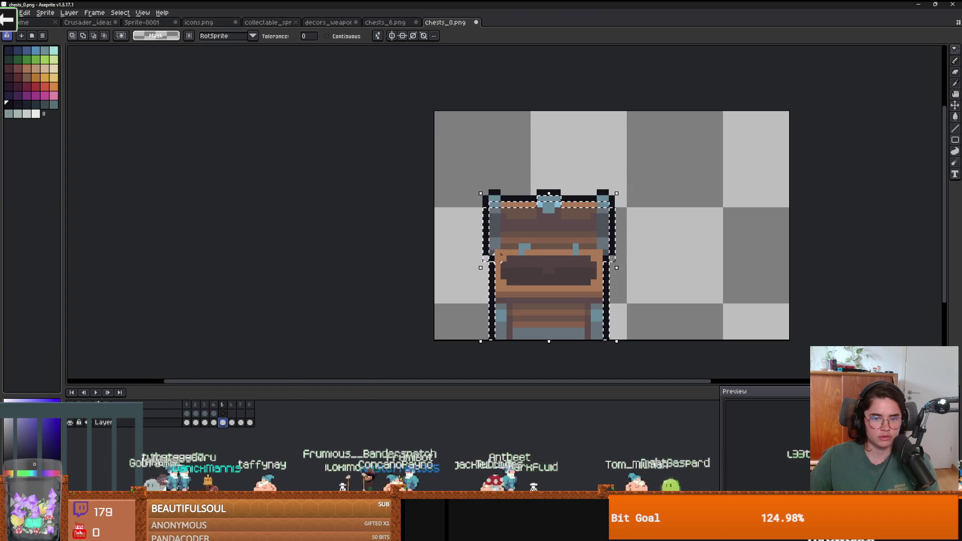
pyautogui.press('Return')
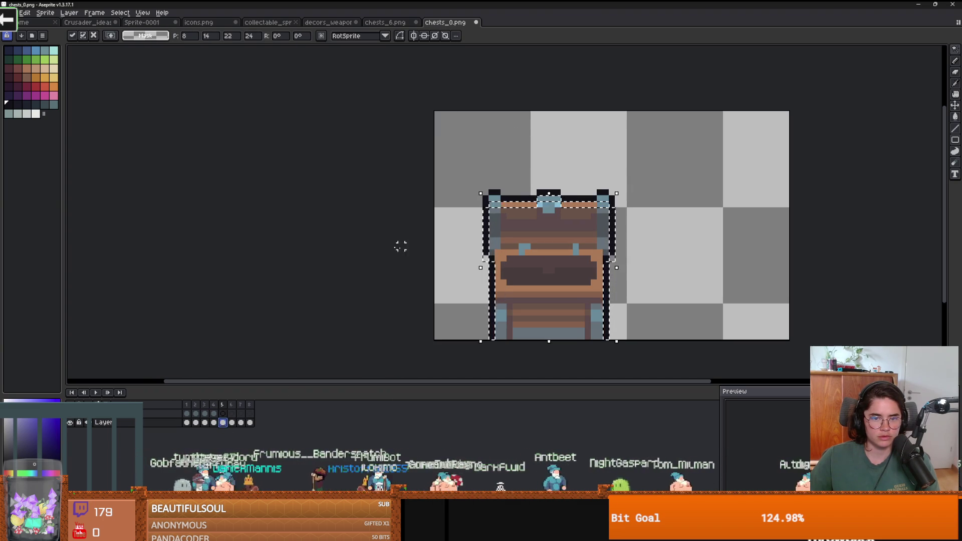
pyautogui.click(493, 203)
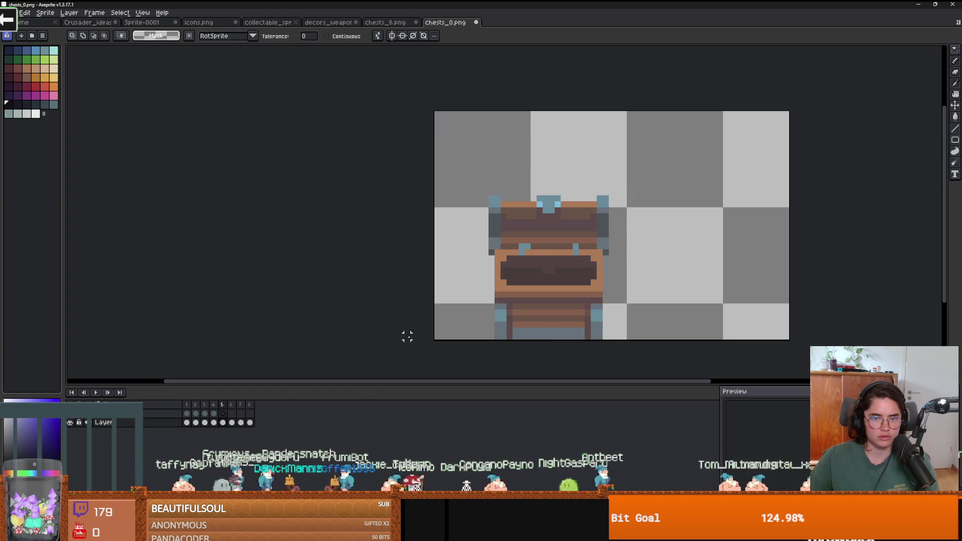
pyautogui.click(232, 423)
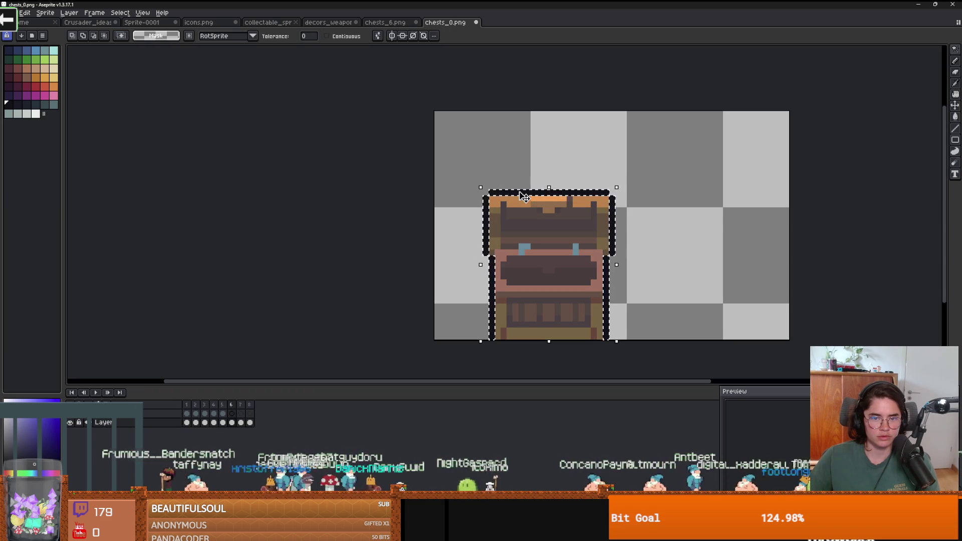
pyautogui.hotkey('ctrl', 't')
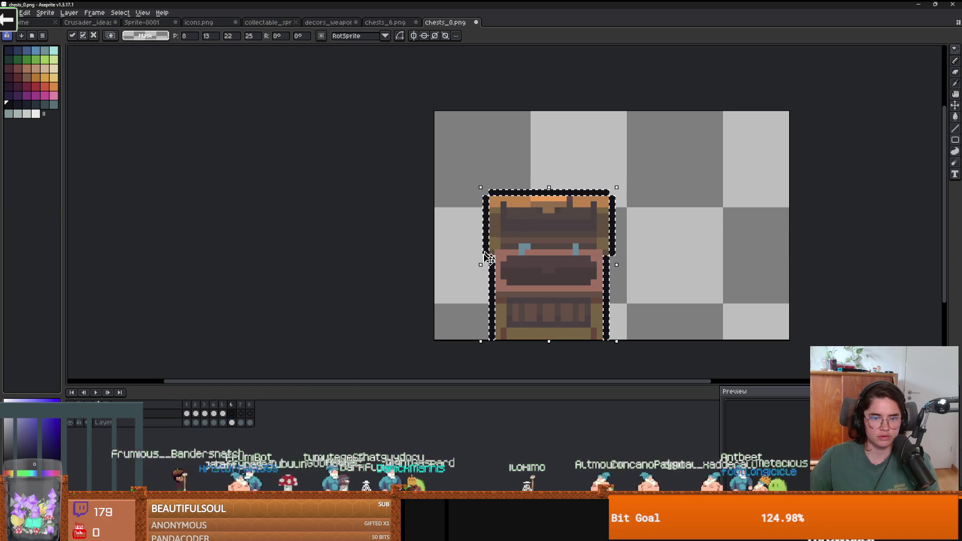
# Delete the black outline pixels on frame 7 and paste the copied chest over it
pyautogui.click(241, 423)
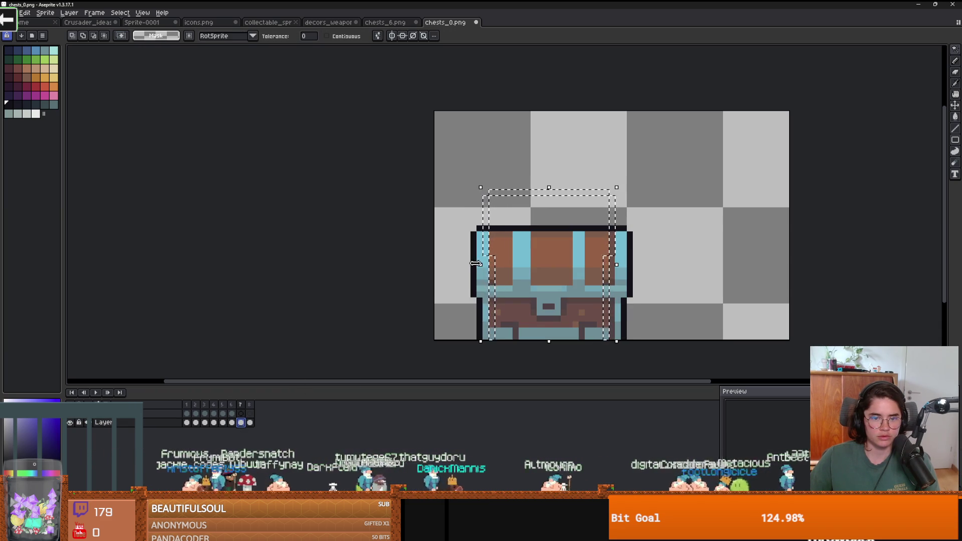
pyautogui.click(475, 286)
pyautogui.press('Delete')
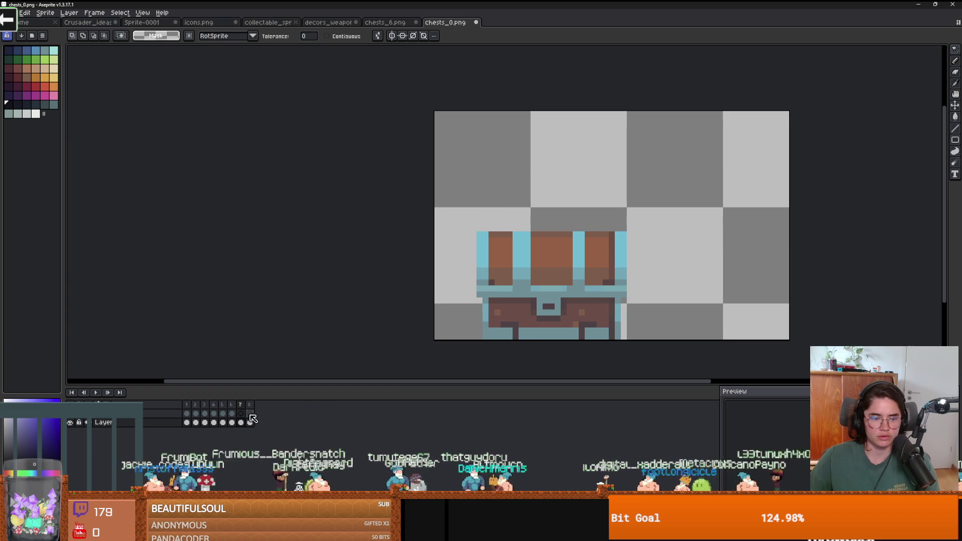
pyautogui.hotkey('ctrl', 'v')
pyautogui.press('-')
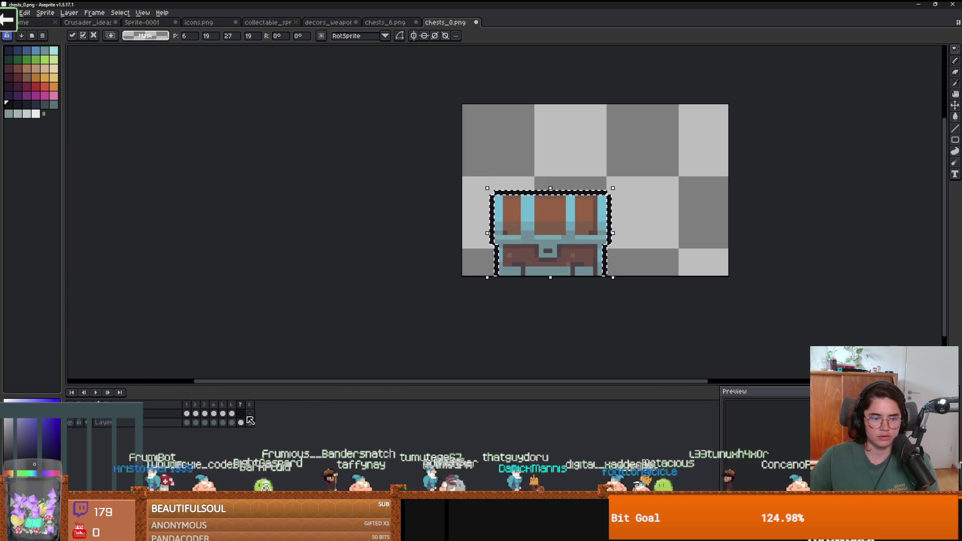
pyautogui.click(250, 422)
pyautogui.hotkey('ctrl', 'd')
pyautogui.hotkey('ctrl', 'z')
pyautogui.press('-')
pyautogui.hotkey('ctrl', 'z')
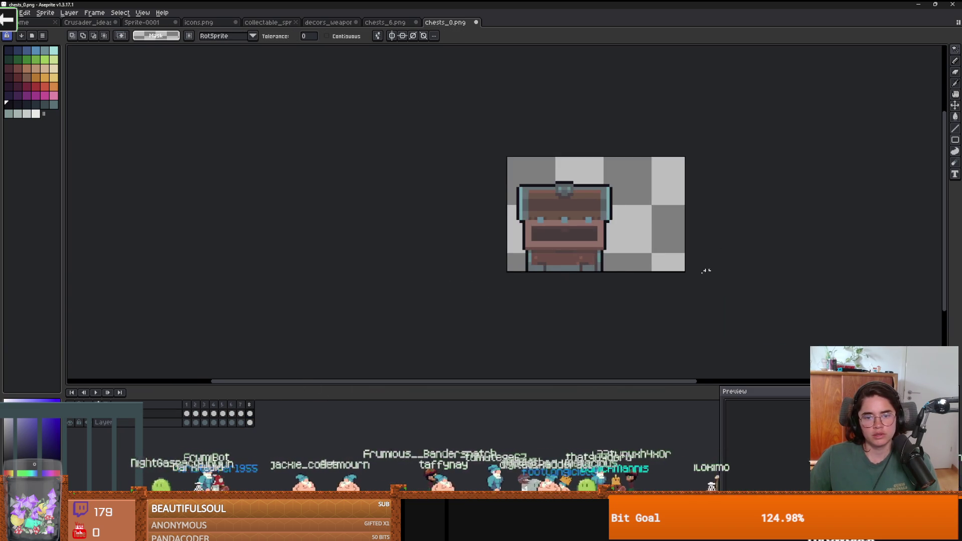
# Attempt a save, declining to keep the PNG format
pyautogui.hotkey('ctrl', 's')
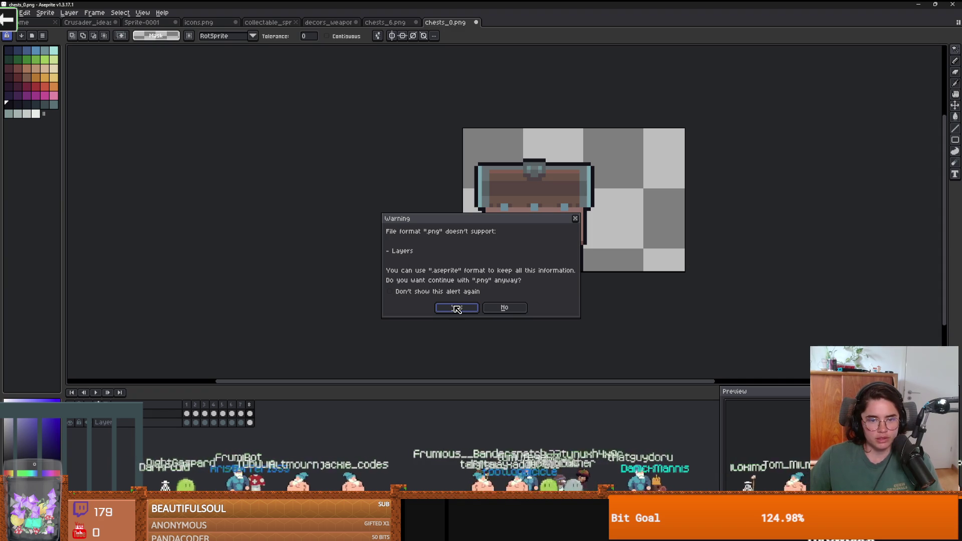
pyautogui.click(576, 219)
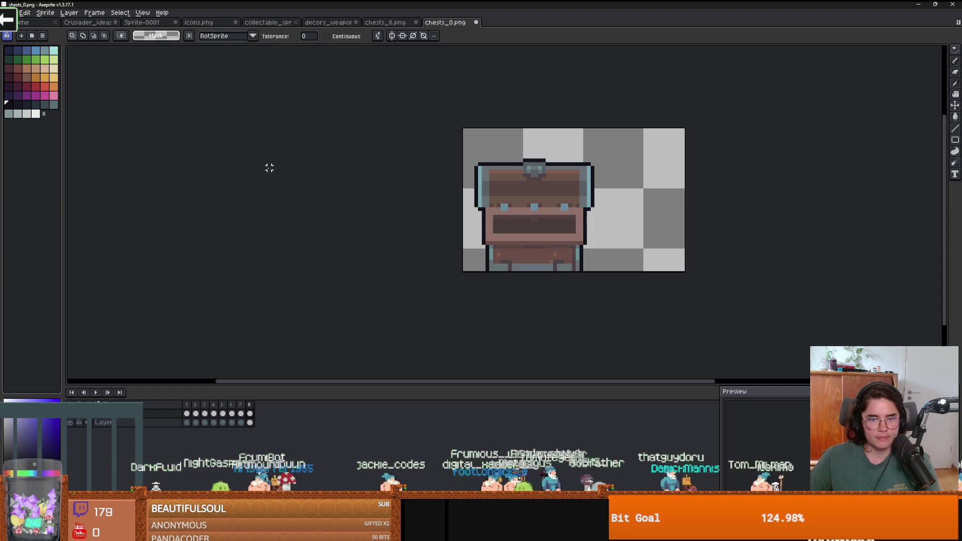
pyautogui.click(10, 12)
pyautogui.click(119, 239)
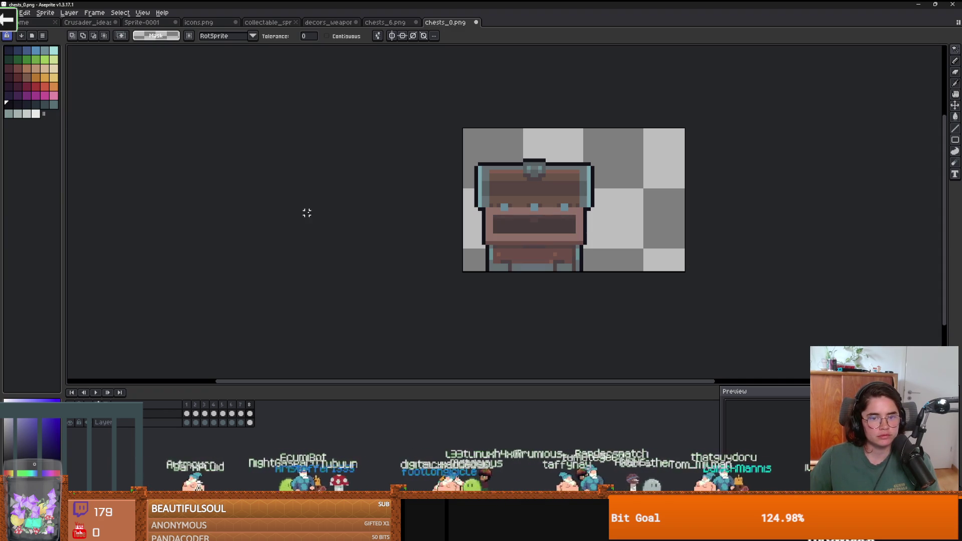
# Move the frame 3 chest down toward the bottom of the canvas
pyautogui.click(188, 405)
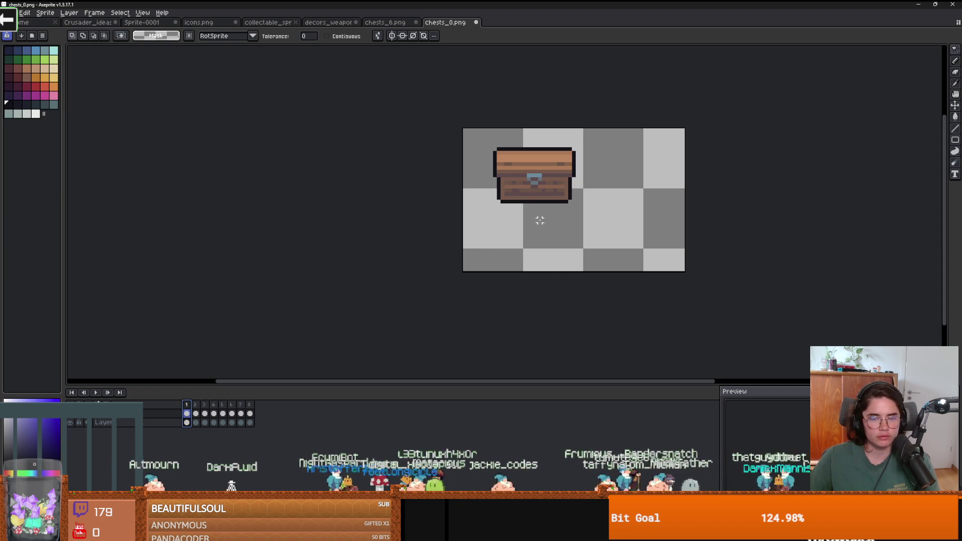
pyautogui.scroll(1, 507, 243)
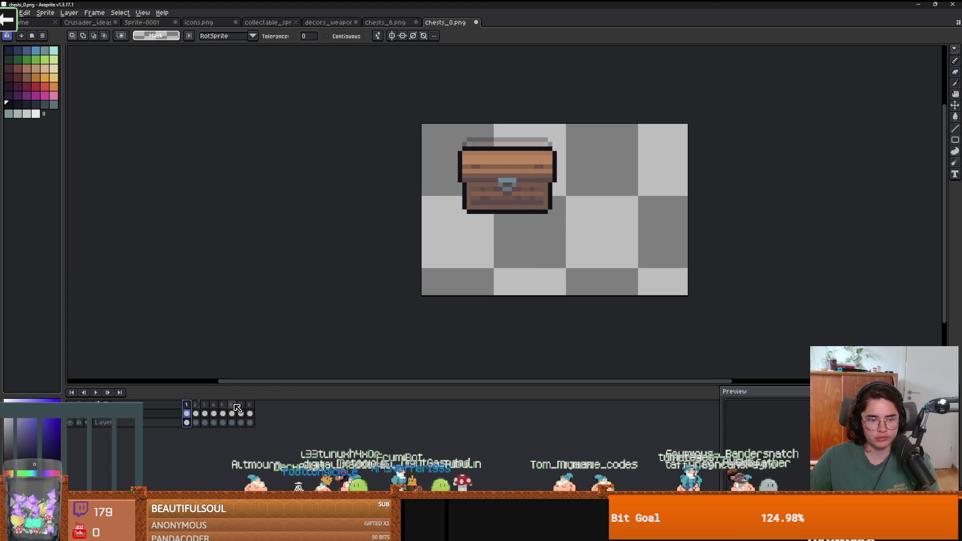
pyautogui.press('Return')
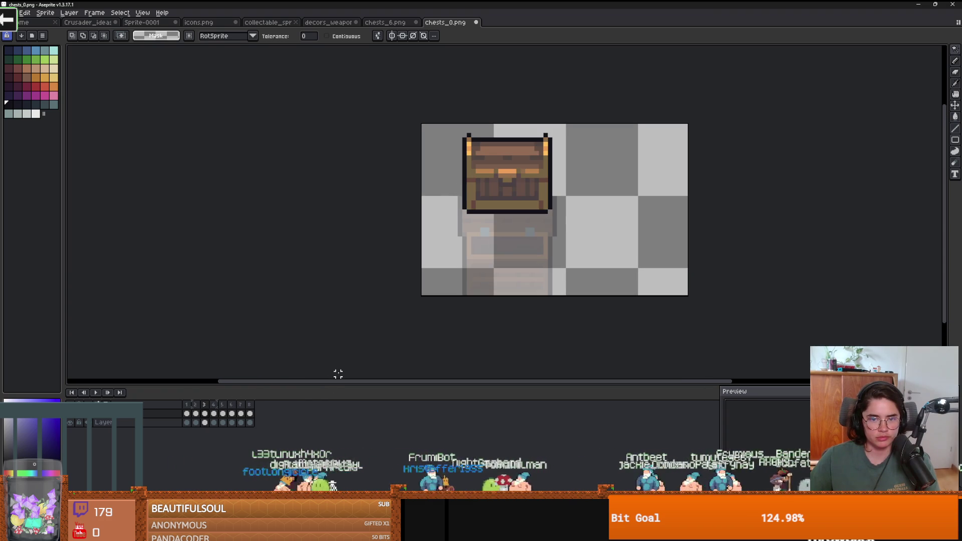
pyautogui.click(550, 216)
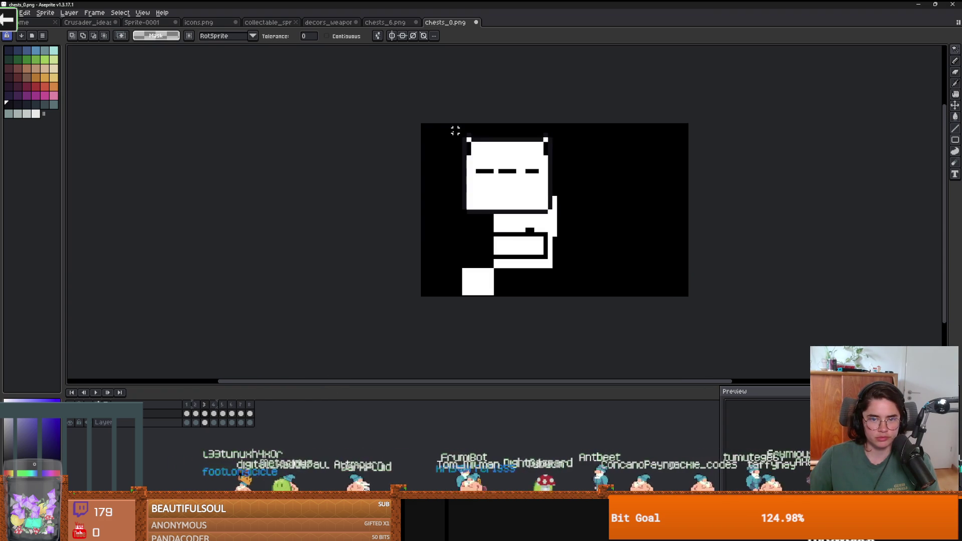
pyautogui.press('m')
pyautogui.click(611, 211)
pyautogui.moveTo(579, 229); pyautogui.dragTo(448, 124)
pyautogui.moveTo(526, 189)
pyautogui.mouseDown()
pyautogui.moveTo(526, 230)
pyautogui.moveTo(538, 239)
pyautogui.mouseUp()
pyautogui.press('Escape')
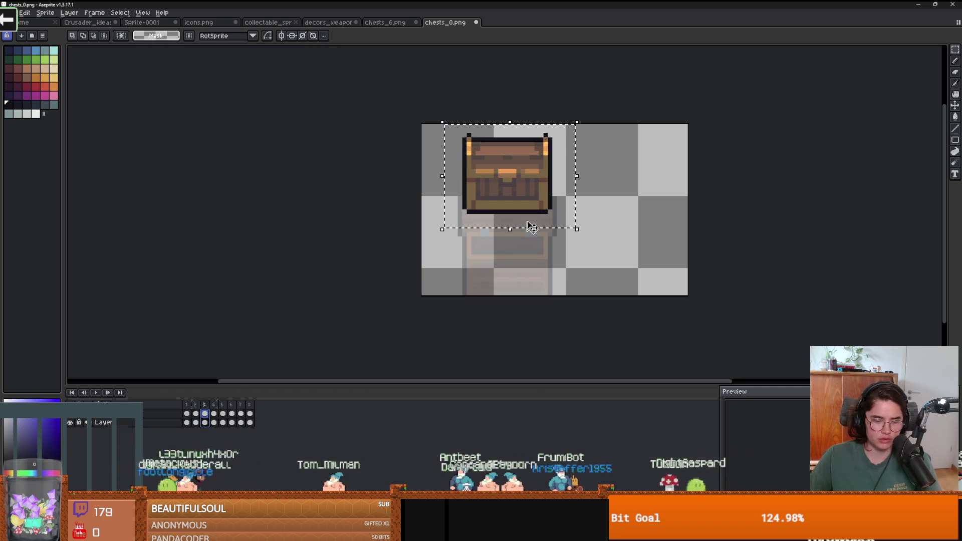
pyautogui.hotkey('ctrl', 'd')
pyautogui.press('v')
pyautogui.moveTo(527, 212); pyautogui.dragTo(529, 293)
pyautogui.click(214, 407)
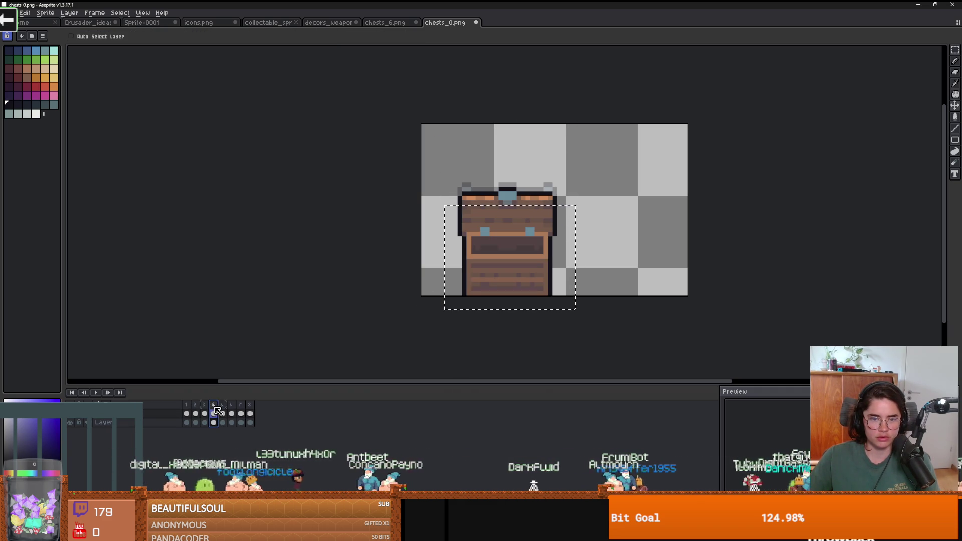
# Move the closed chest on frame 1 down to the lower half of the canvas
pyautogui.click(189, 405)
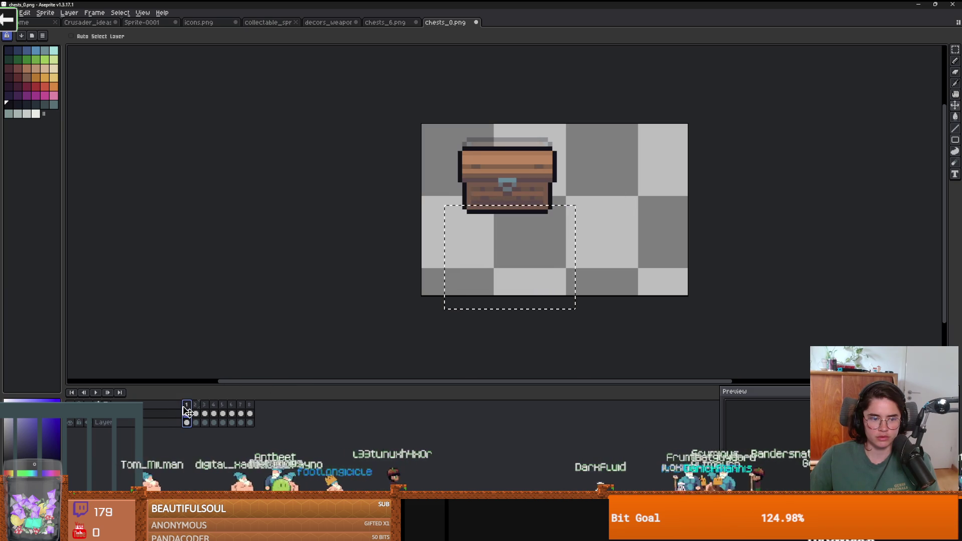
pyautogui.press('m')
pyautogui.moveTo(421, 123); pyautogui.dragTo(577, 242)
pyautogui.press('v')
pyautogui.moveTo(507, 185); pyautogui.dragTo(507, 249)
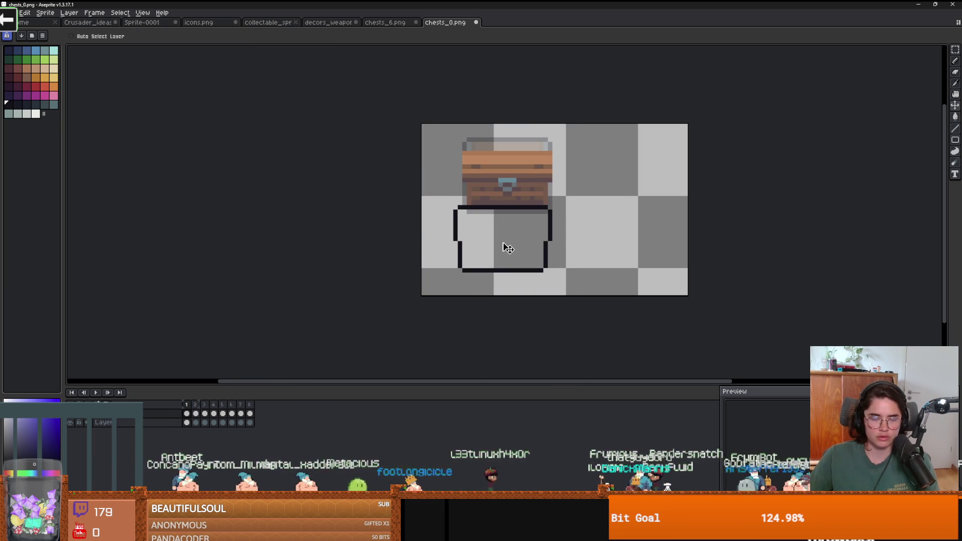
pyautogui.hotkey('ctrl', 'z')
pyautogui.click(191, 416)
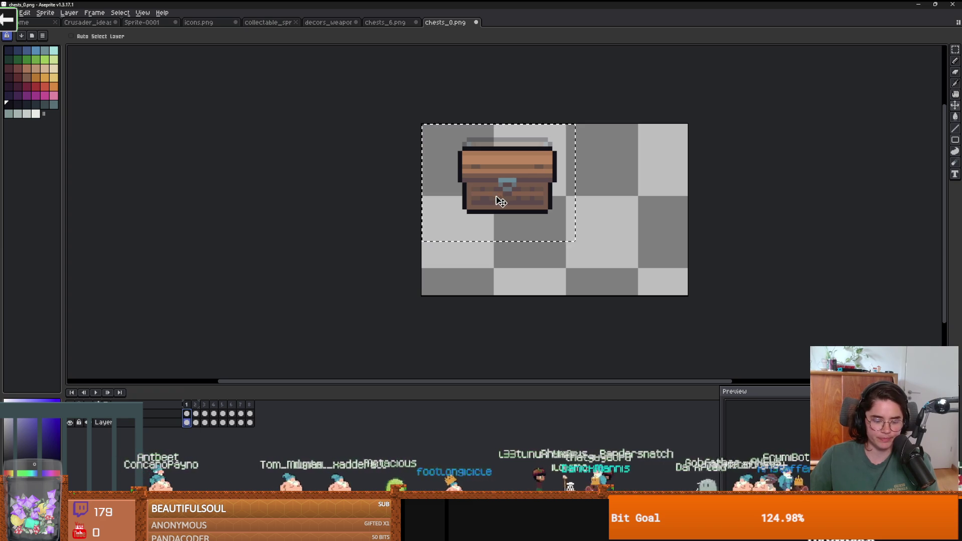
pyautogui.moveTo(504, 191); pyautogui.dragTo(505, 267)
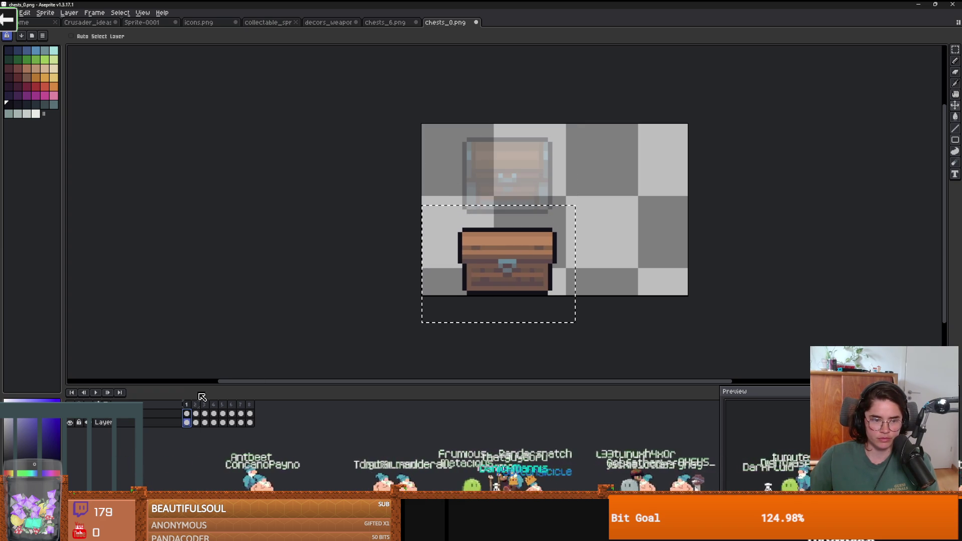
pyautogui.press('Right')
pyautogui.hotkey('ctrl', 'd')
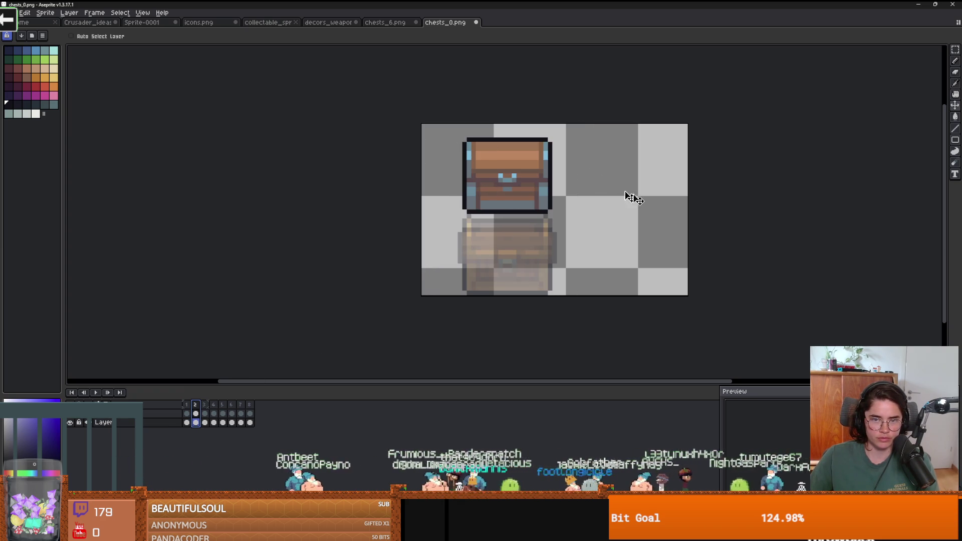
# Select every cel of the layer and move the chest down to the lower half
pyautogui.press('m')
pyautogui.hotkey('ctrl', 'shift', 'd')
pyautogui.hotkey('ctrl', 'd')
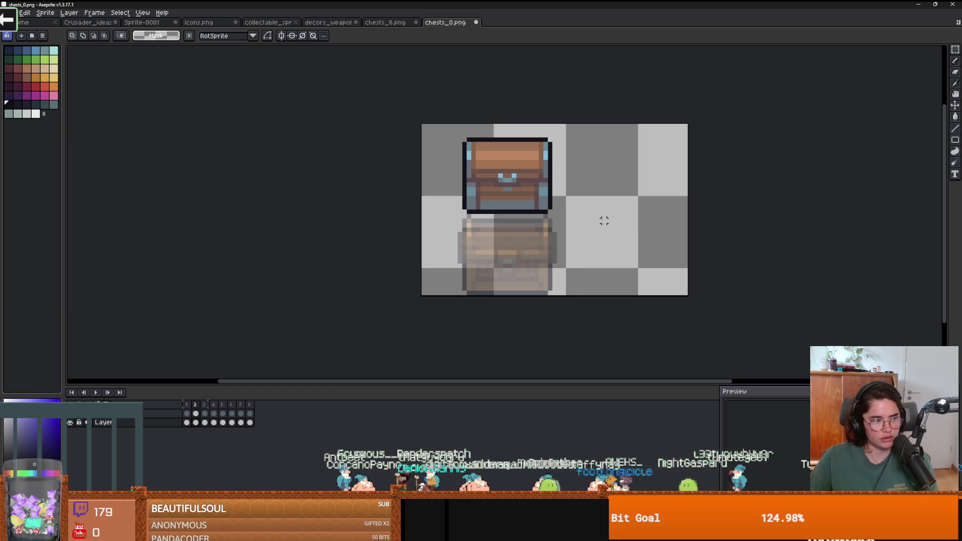
pyautogui.hotkey('ctrl', 'shift', 'd')
pyautogui.moveTo(512, 195); pyautogui.dragTo(512, 253)
pyautogui.hotkey('ctrl', 'z')
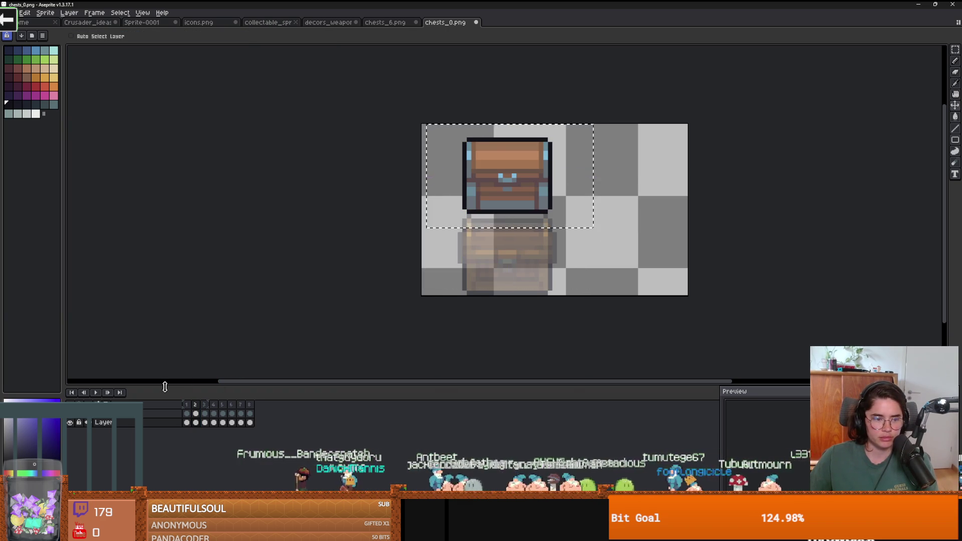
pyautogui.moveTo(171, 425); pyautogui.dragTo(167, 413)
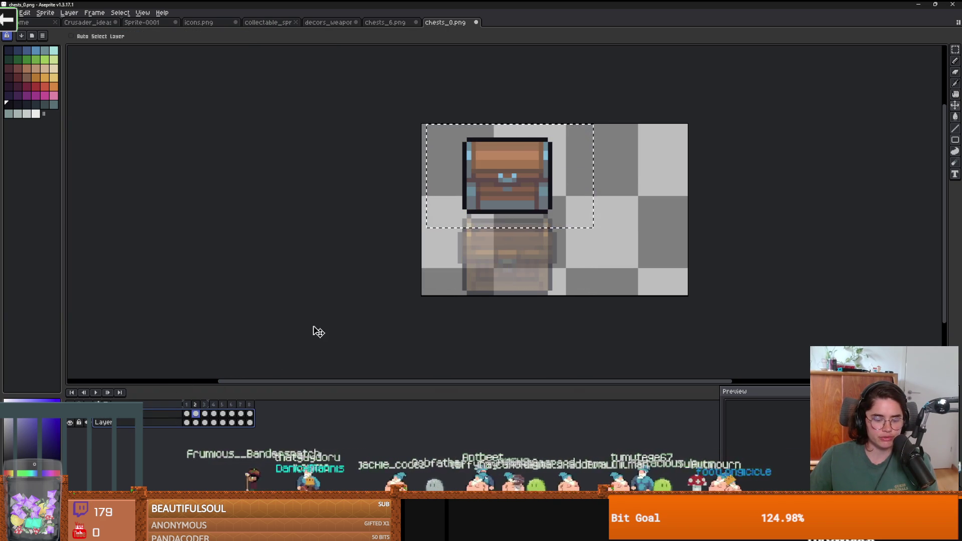
pyautogui.press('ctrl')
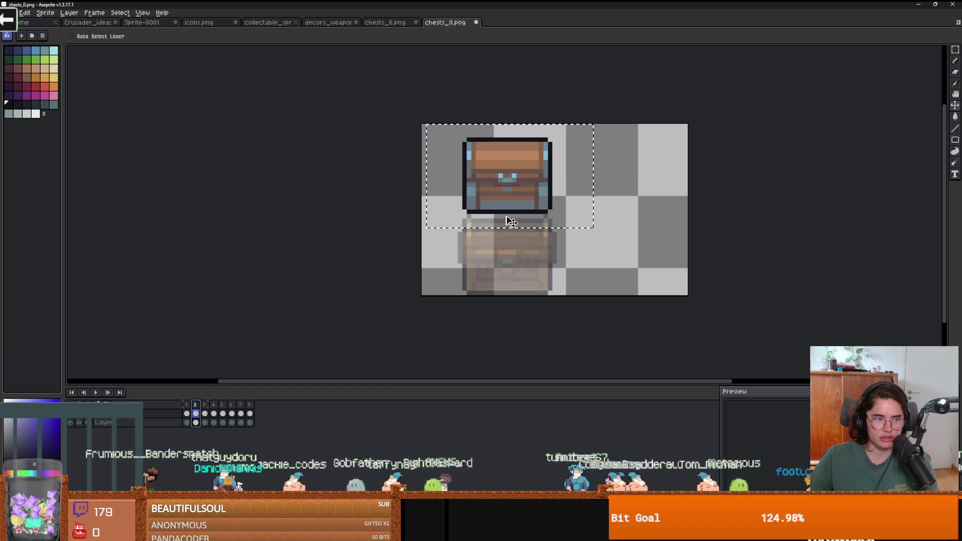
pyautogui.moveTo(516, 198); pyautogui.dragTo(515, 272)
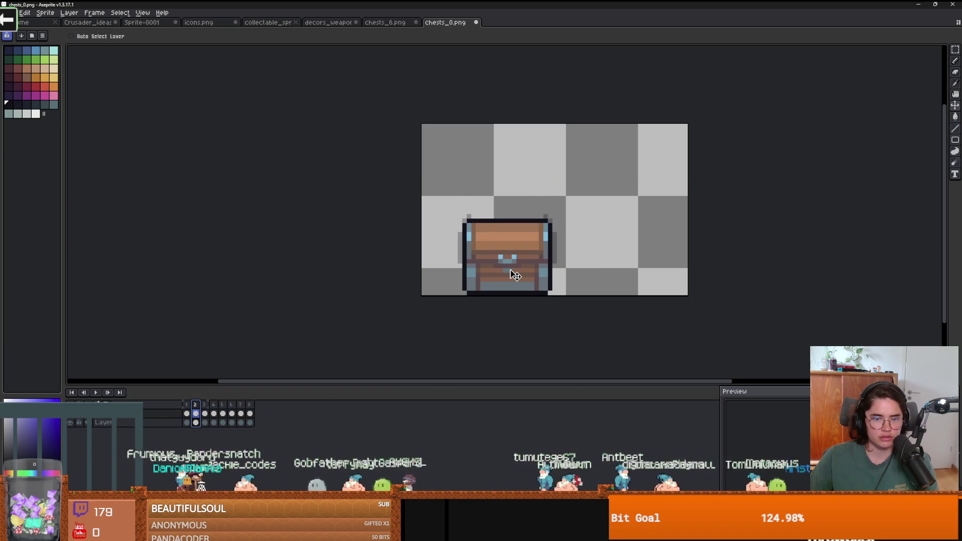
# Check frames 4 to 6, then shift the frame 7 chest one pixel left to match them
pyautogui.click(216, 408)
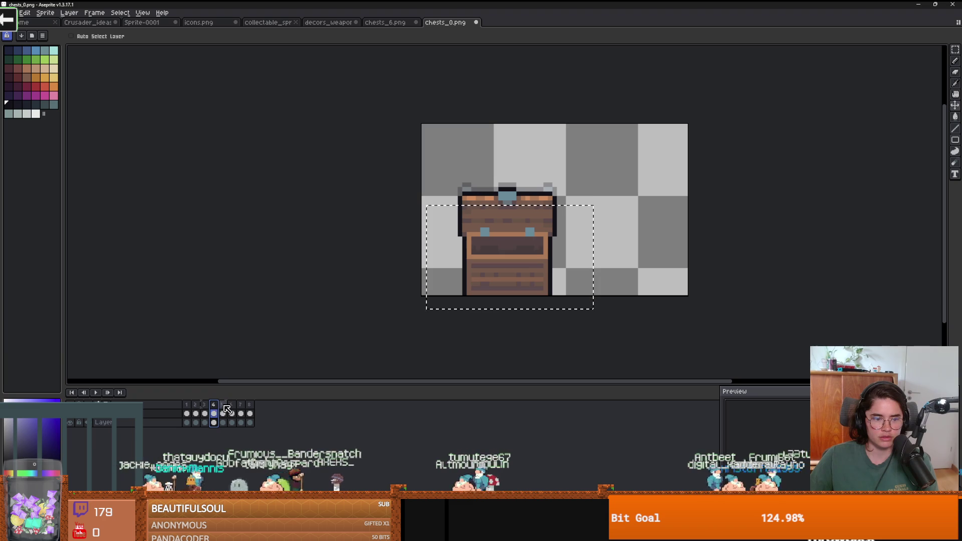
pyautogui.click(224, 409)
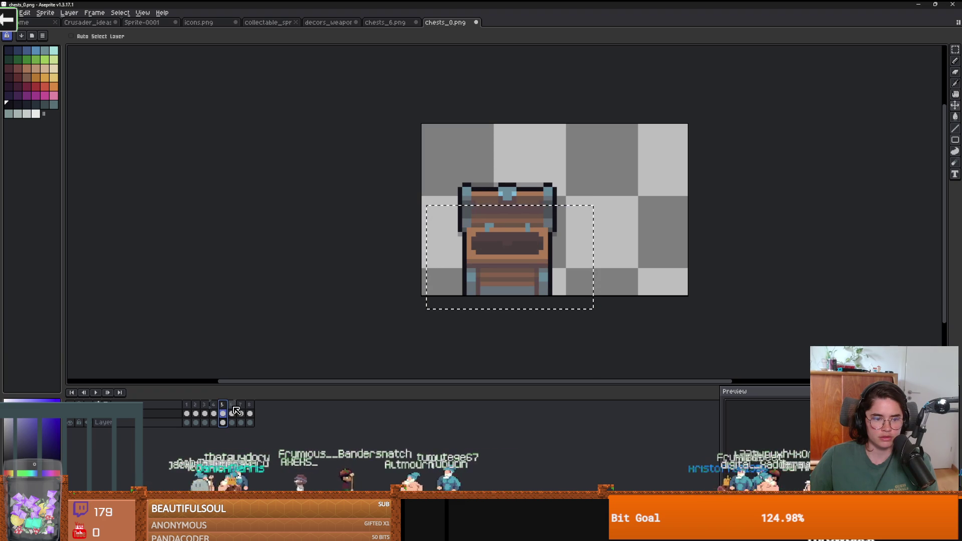
pyautogui.click(232, 410)
pyautogui.click(241, 411)
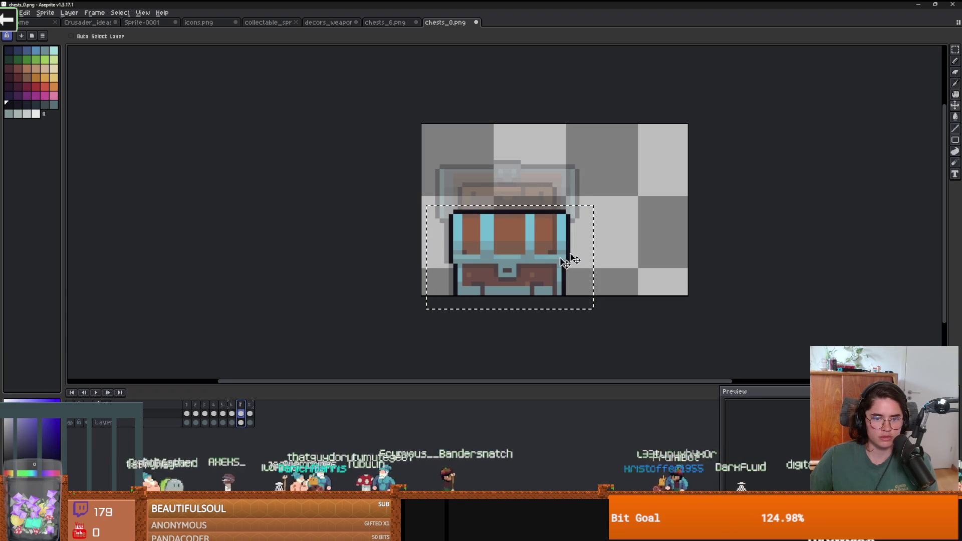
pyautogui.moveTo(594, 309)
pyautogui.mouseDown()
pyautogui.moveTo(677, 303)
pyautogui.moveTo(626, 292)
pyautogui.moveTo(441, 203)
pyautogui.mouseUp()
pyautogui.press('Escape')
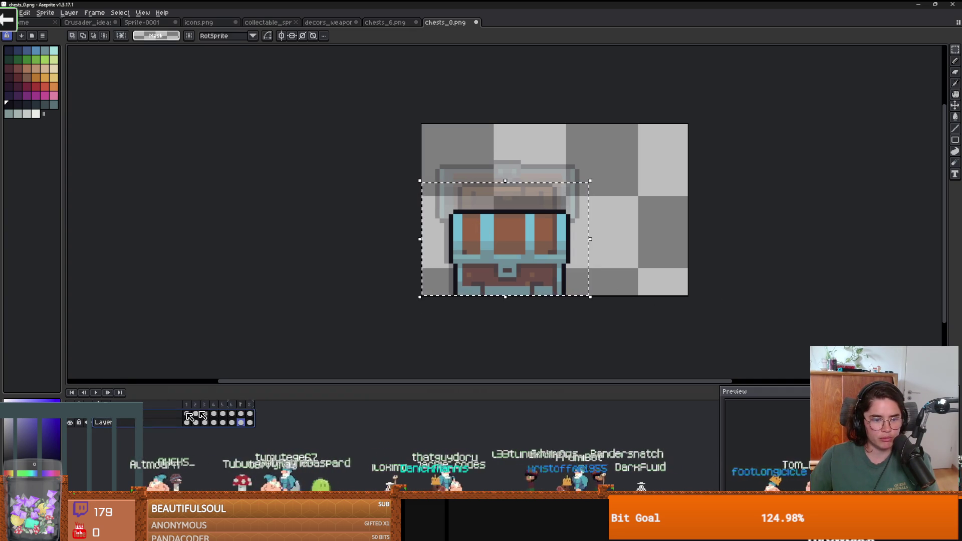
pyautogui.press('Return')
pyautogui.press('Right')
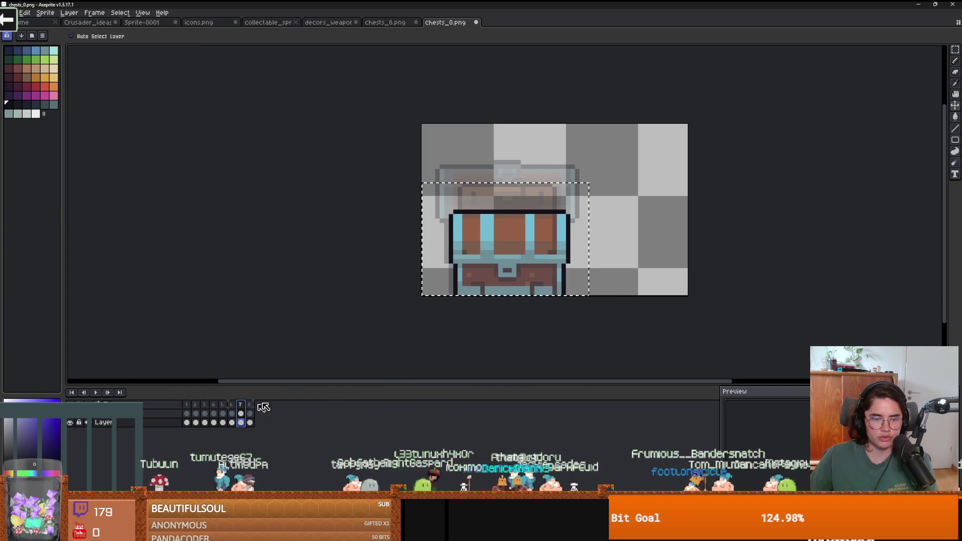
pyautogui.hotkey('ctrl', 'z')
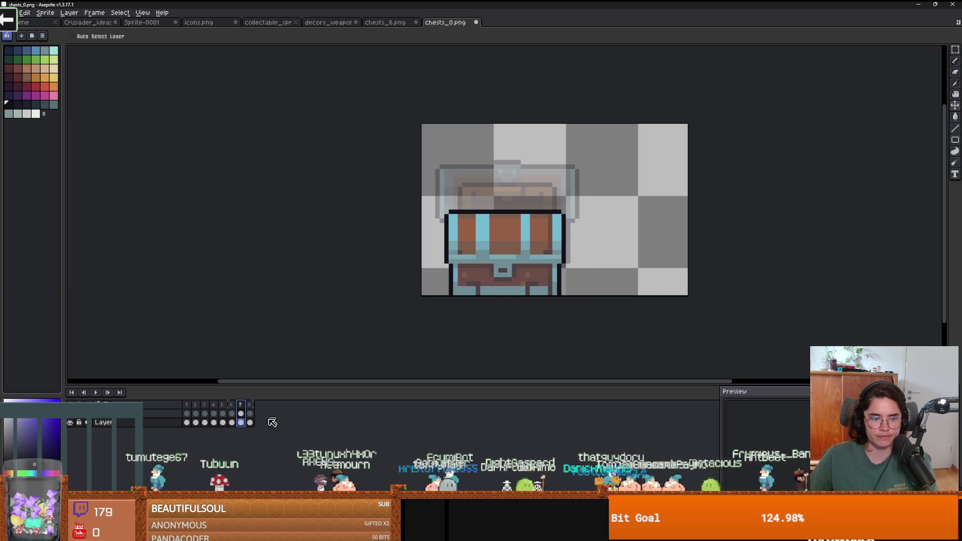
pyautogui.click(250, 406)
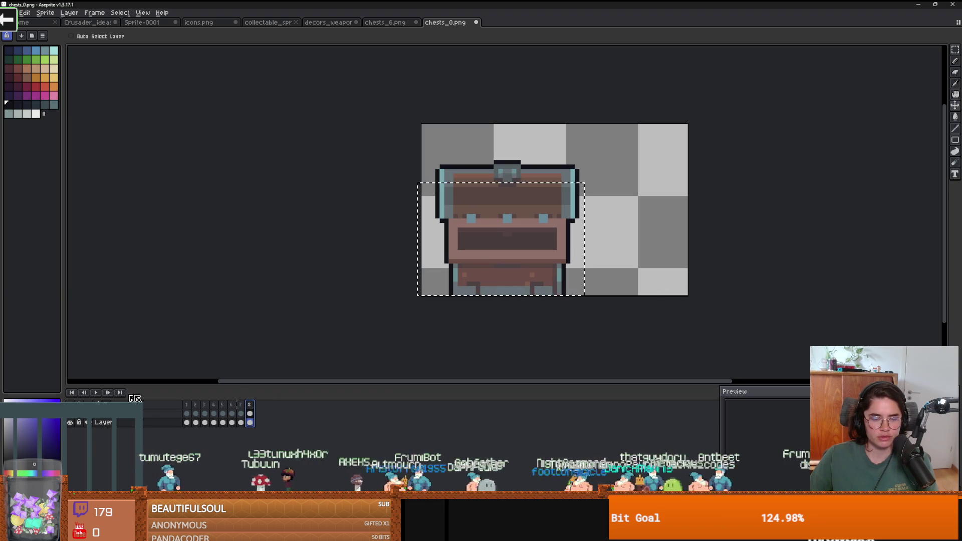
pyautogui.click(15, 12)
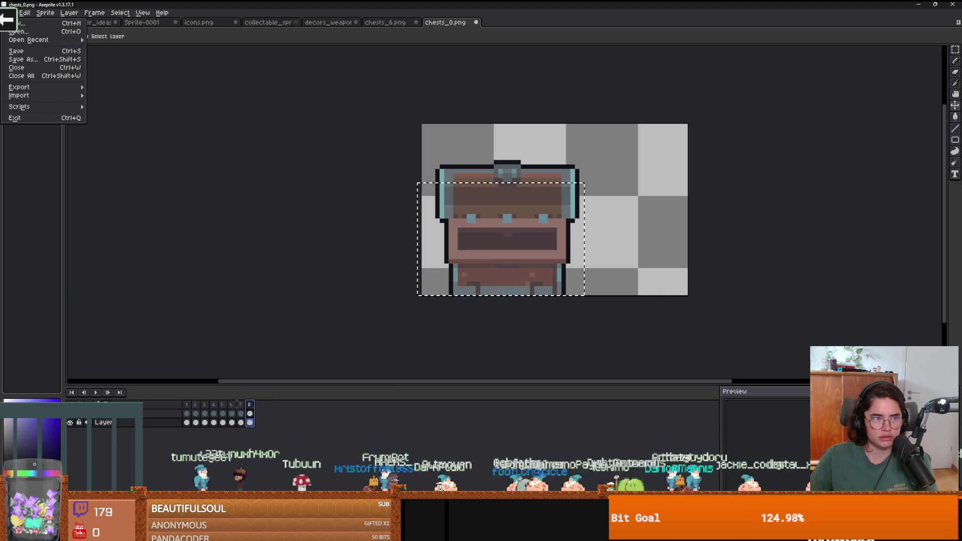
# Start Save As and browse to DungeonRoll/new-game-project/Core/Tiles/LogicalObjects
pyautogui.click(22, 59)
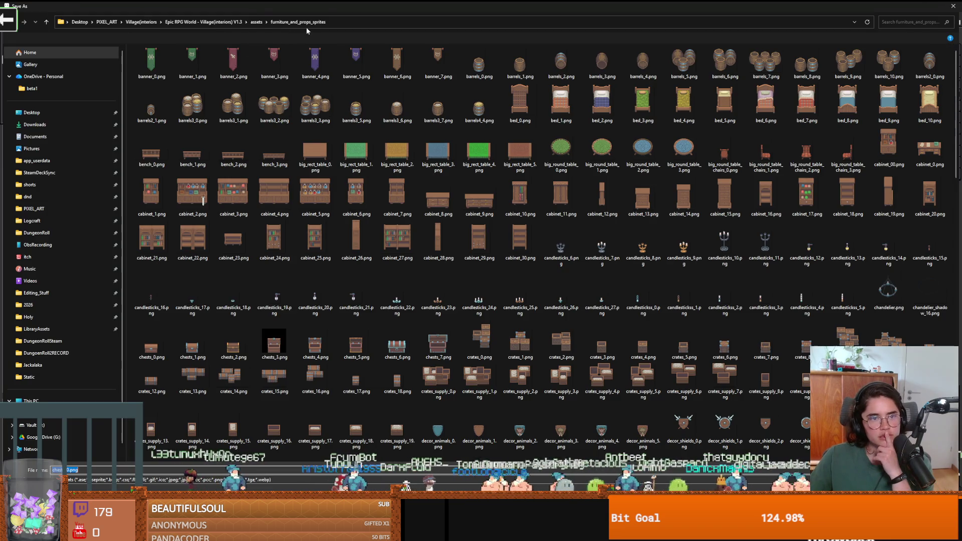
pyautogui.click(206, 22)
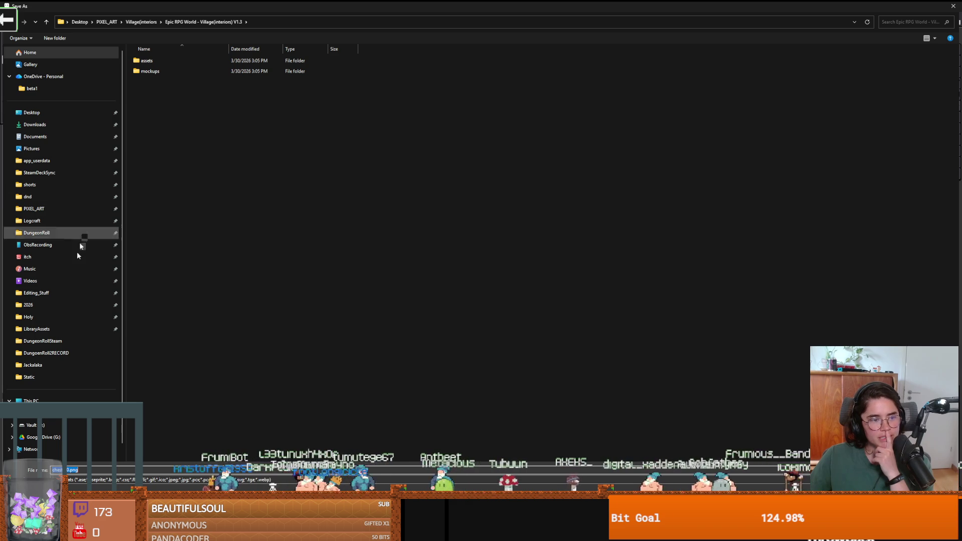
pyautogui.click(66, 233)
pyautogui.doubleClick(159, 72)
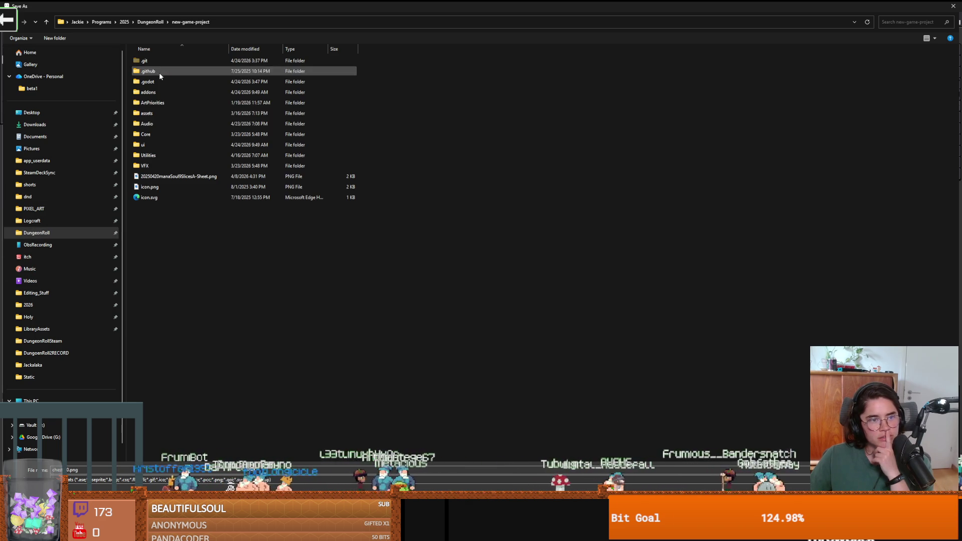
pyautogui.doubleClick(149, 135)
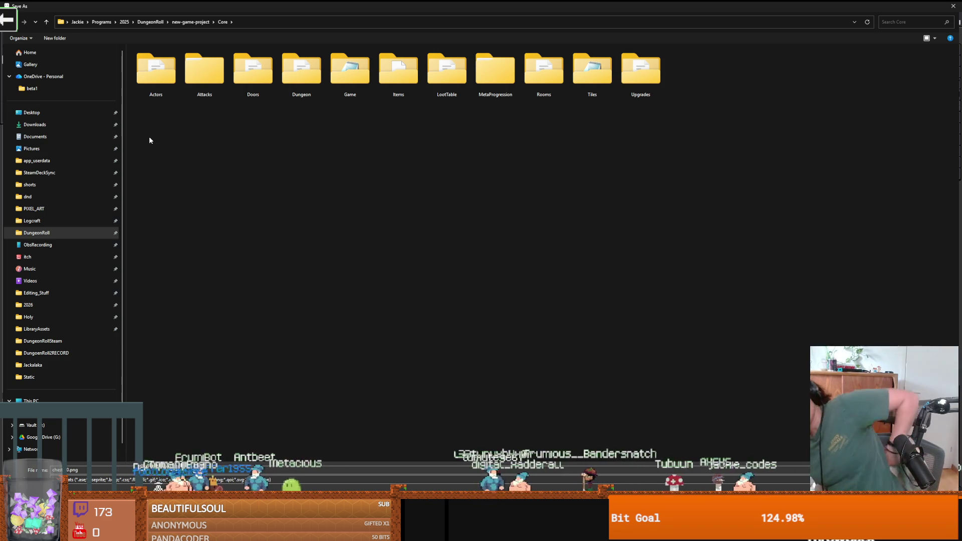
pyautogui.doubleClick(398, 70)
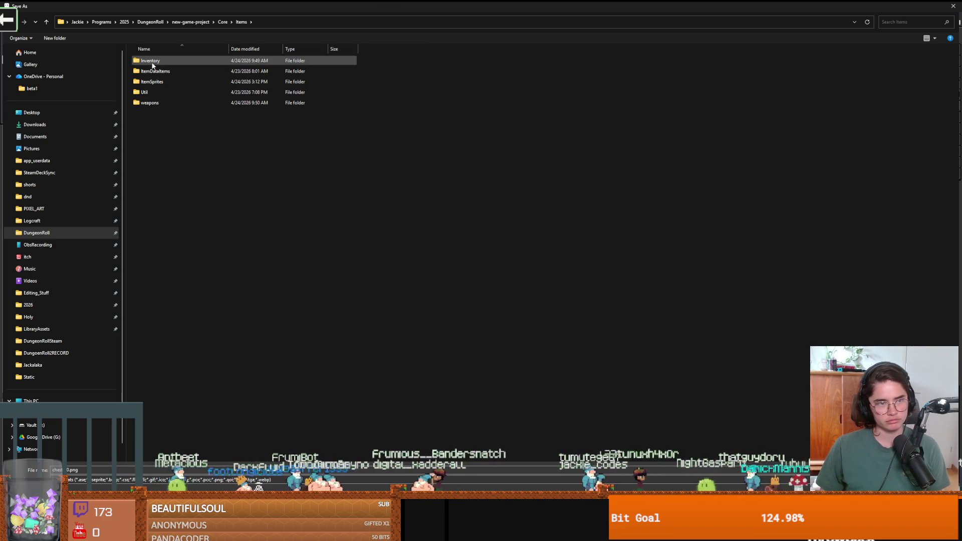
pyautogui.click(222, 21)
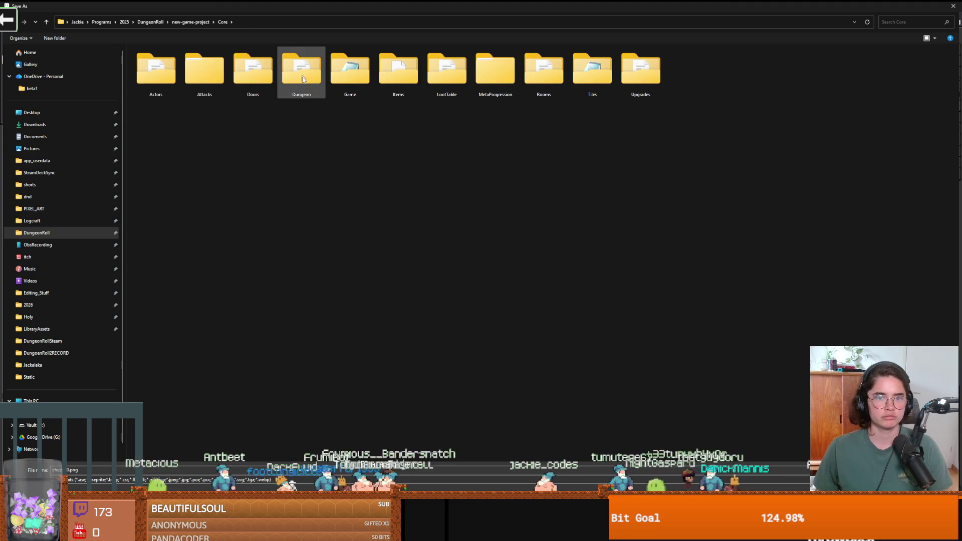
pyautogui.doubleClick(592, 70)
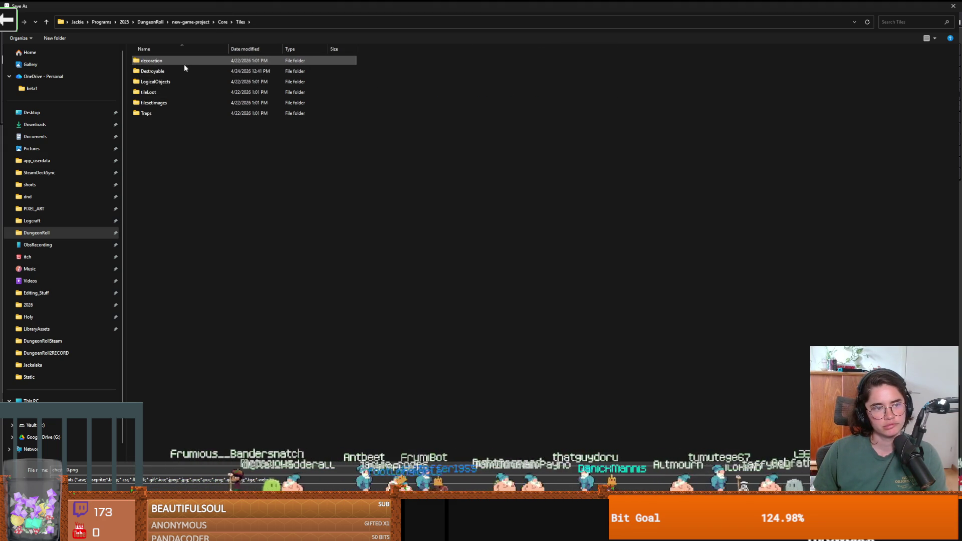
pyautogui.doubleClick(178, 82)
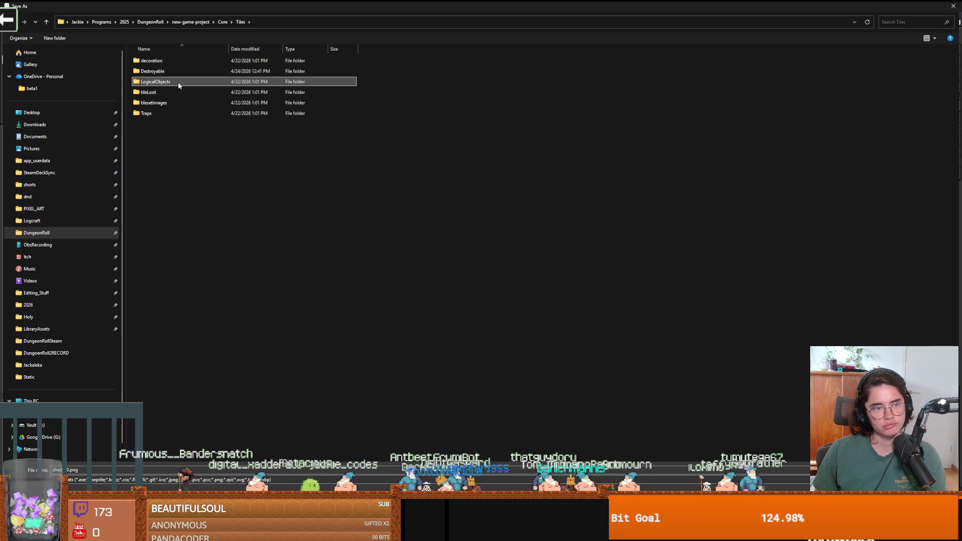
# Create and open a new folder named 'Chests', then cancel the save
pyautogui.click(60, 39)
pyautogui.write('Chests')
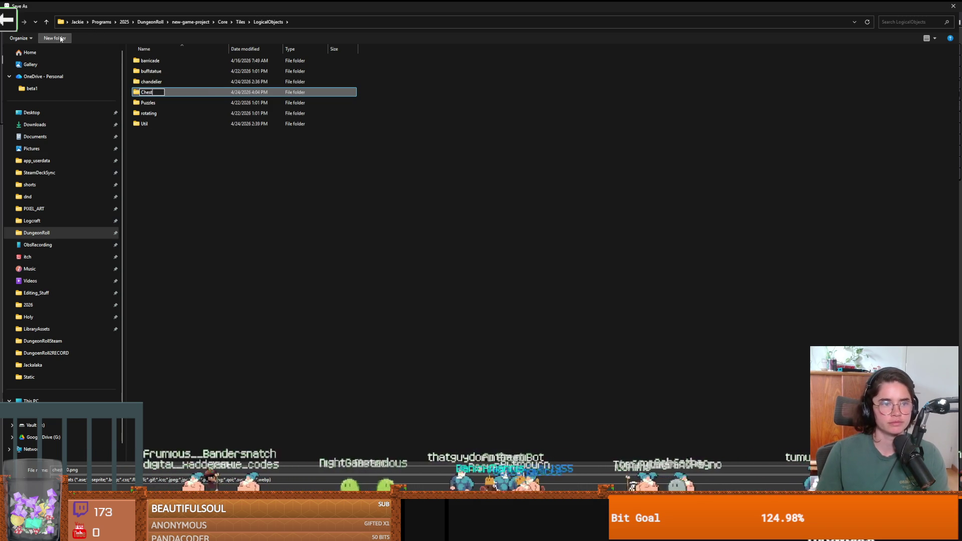
pyautogui.press('Return')
pyautogui.doubleClick(162, 91)
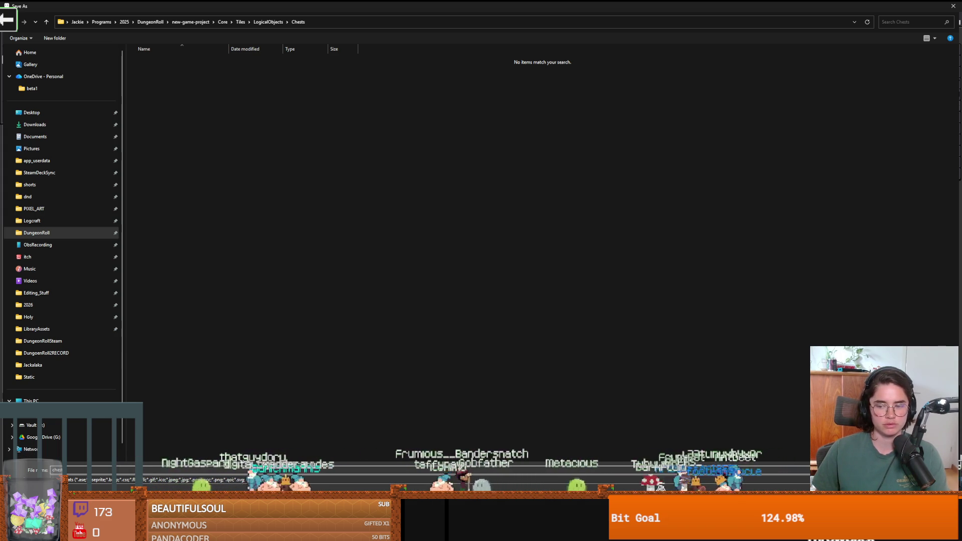
pyautogui.press('Escape')
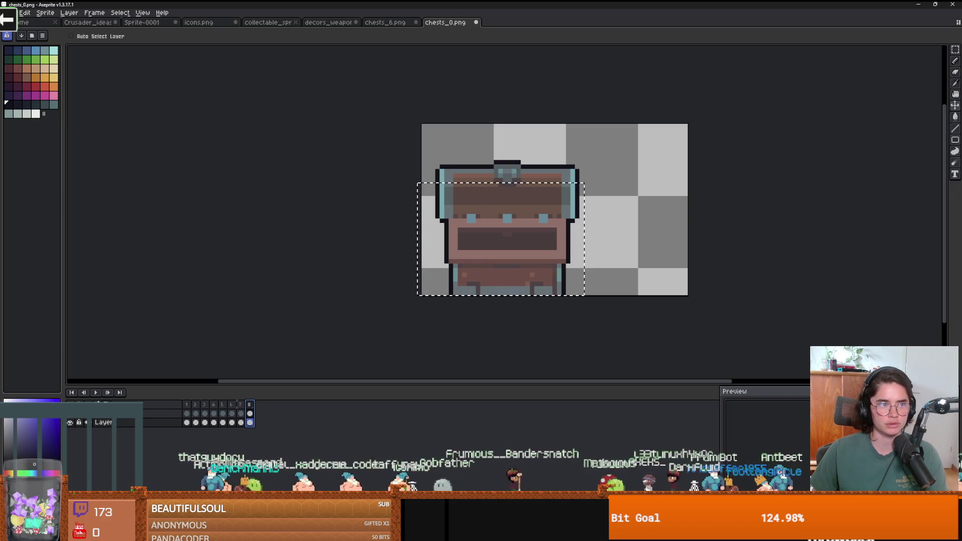
# Start Save As with the file type set to Aseprite (.aseprite)
pyautogui.click(14, 12)
pyautogui.click(20, 59)
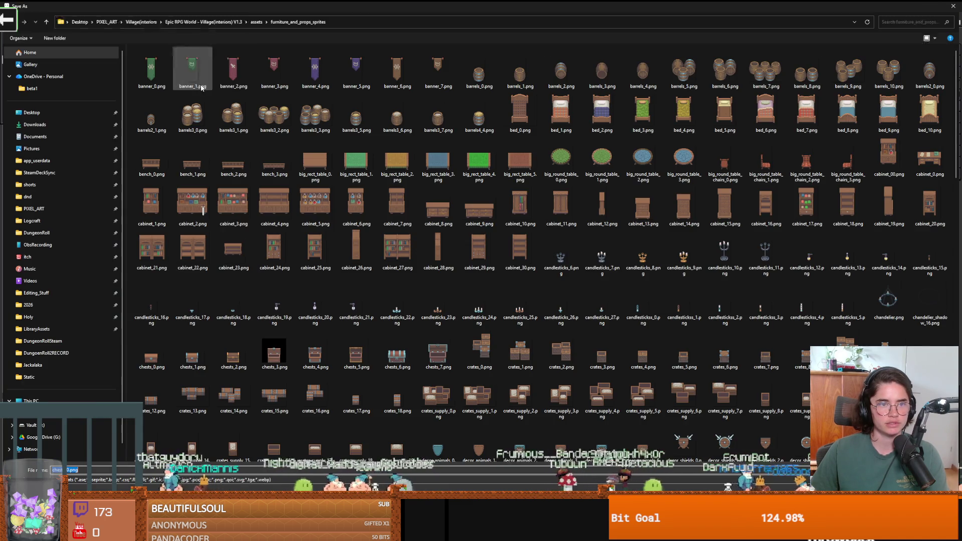
pyautogui.click(111, 479)
pyautogui.click(112, 384)
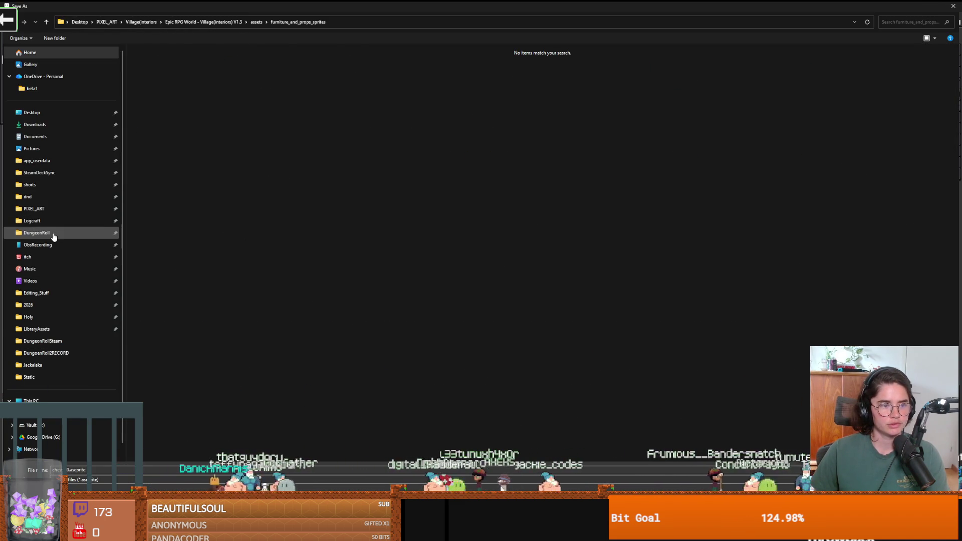
# Save the file as chests.aseprite in Core/Tiles/LogicalObjects/Chests
pyautogui.click(50, 233)
pyautogui.doubleClick(192, 73)
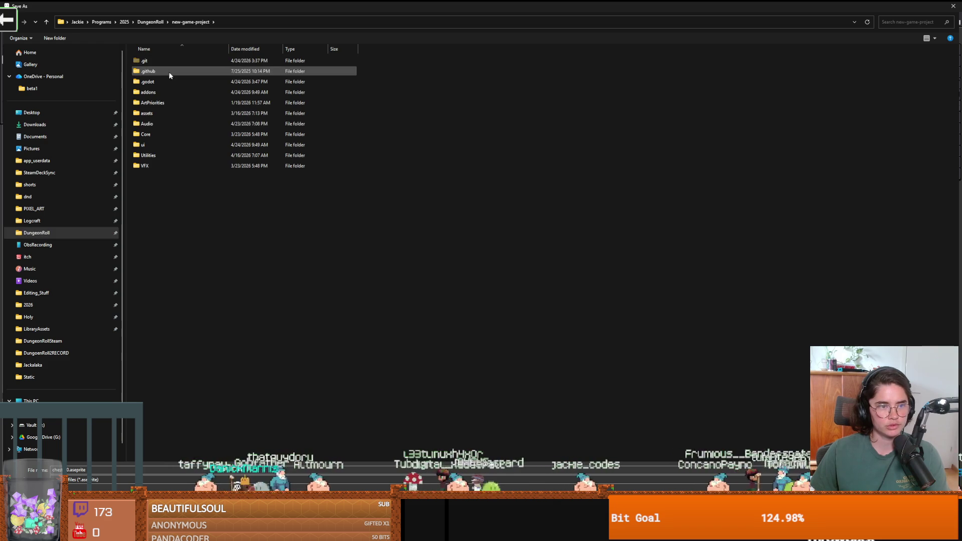
pyautogui.doubleClick(155, 125)
pyautogui.click(400, 72)
pyautogui.doubleClick(400, 72)
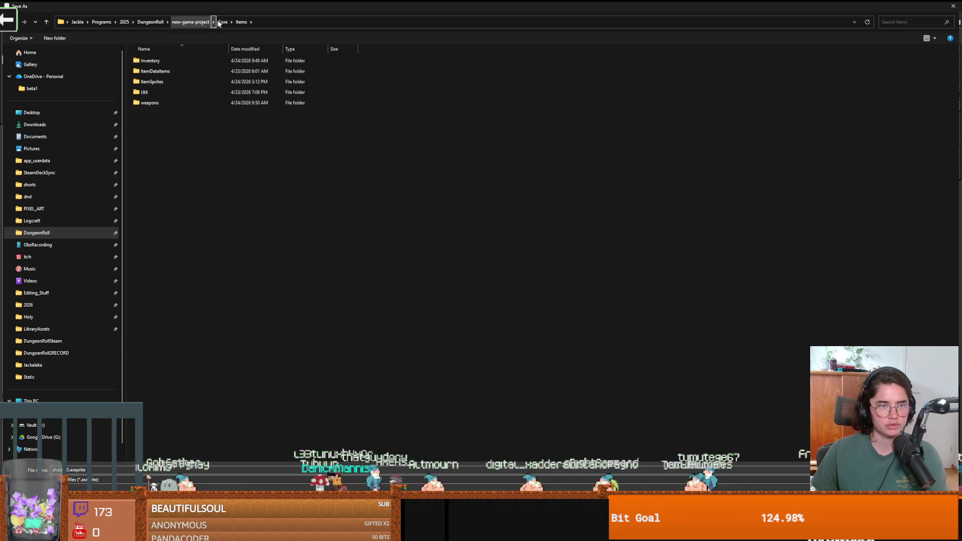
pyautogui.click(222, 21)
pyautogui.doubleClick(584, 85)
pyautogui.doubleClick(150, 81)
pyautogui.doubleClick(148, 93)
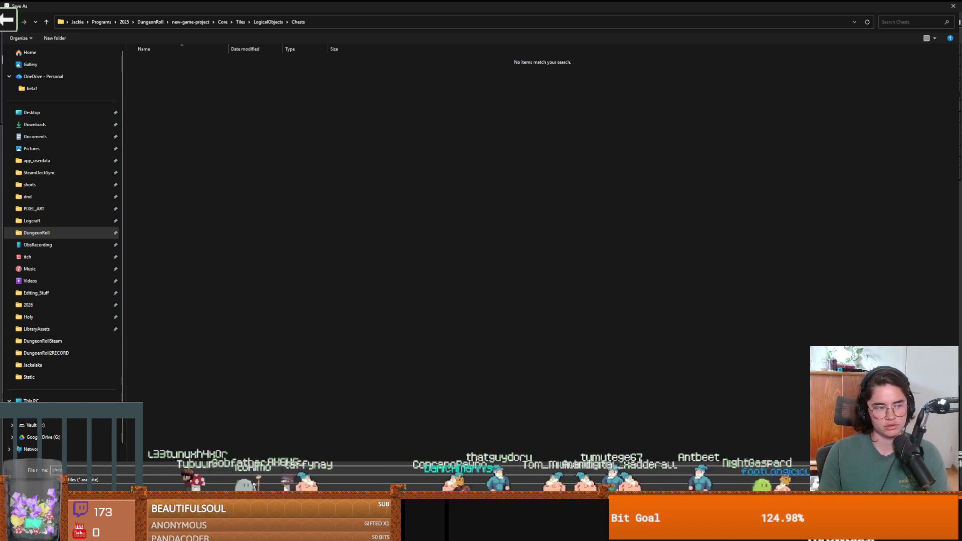
pyautogui.press('Return')
pyautogui.click(14, 13)
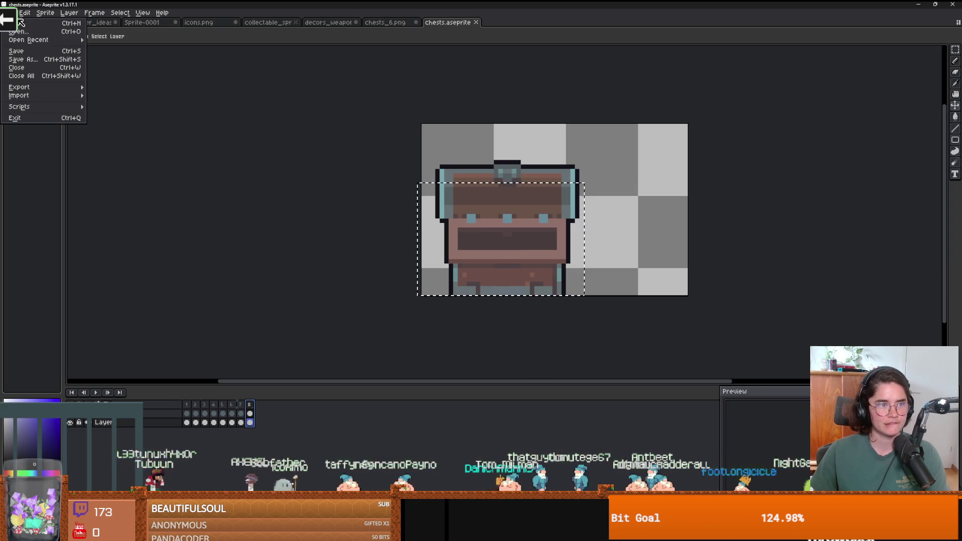
# Export the chest frames as the chests.png sprite sheet
pyautogui.moveTo(45, 87)
pyautogui.click(116, 97)
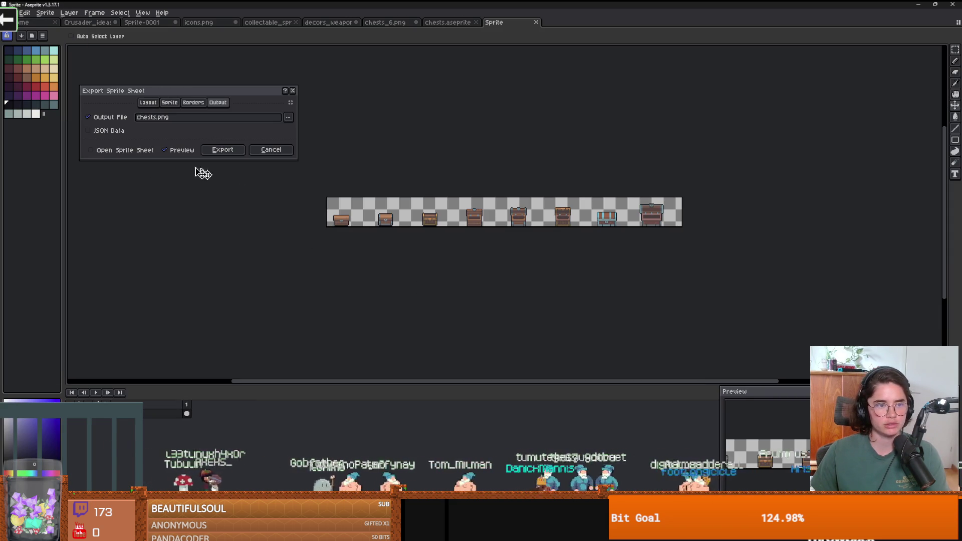
pyautogui.click(227, 152)
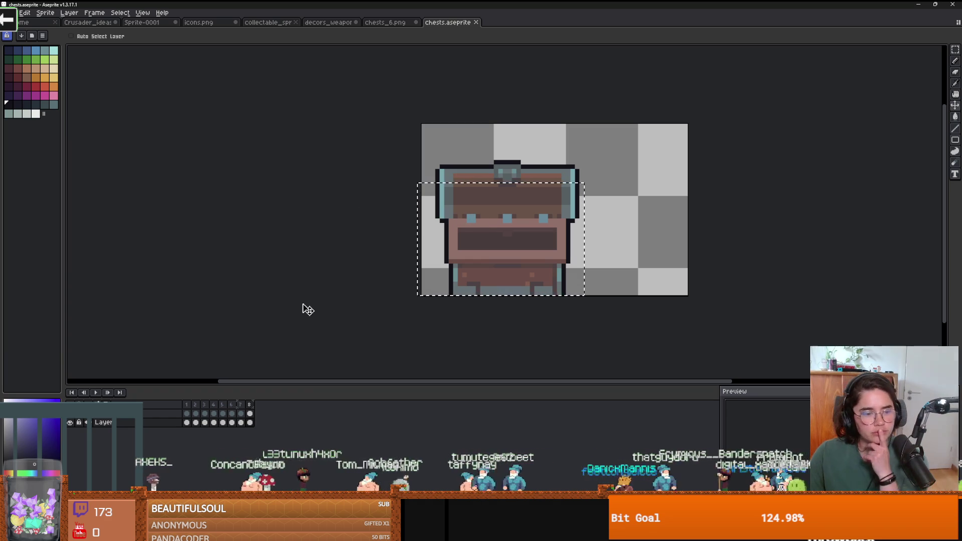
# Return to frame 1 and launch the Cannon game from the viewer game launcher
pyautogui.click(191, 404)
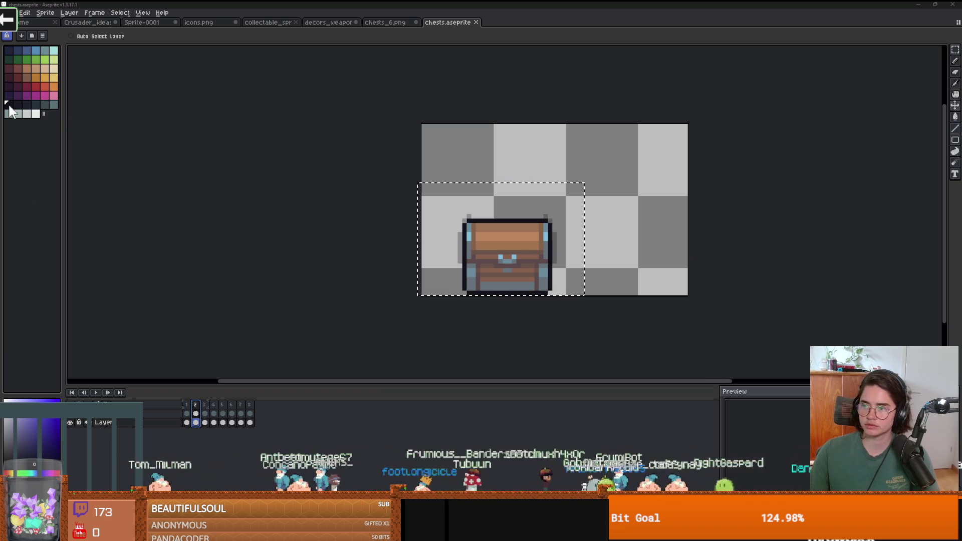
pyautogui.click(14, 19)
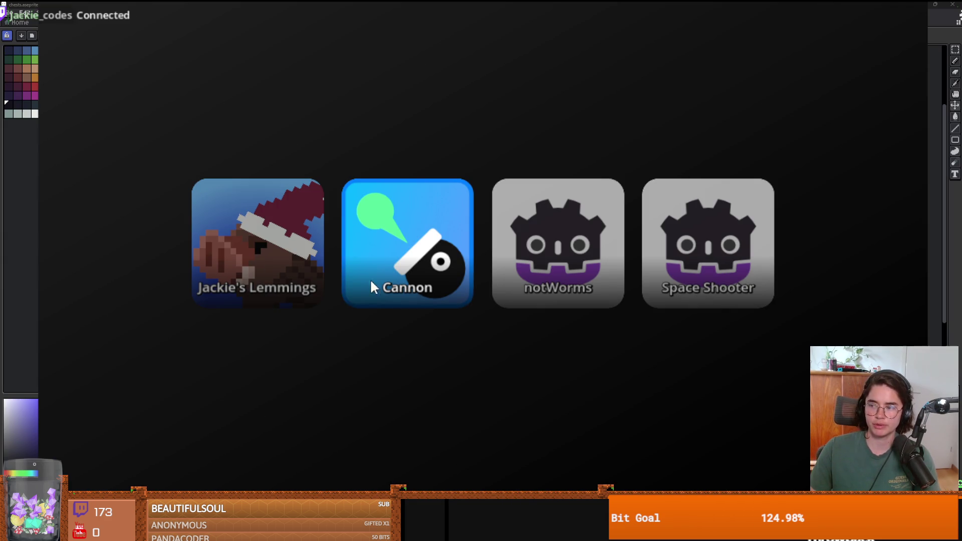
pyautogui.click(375, 266)
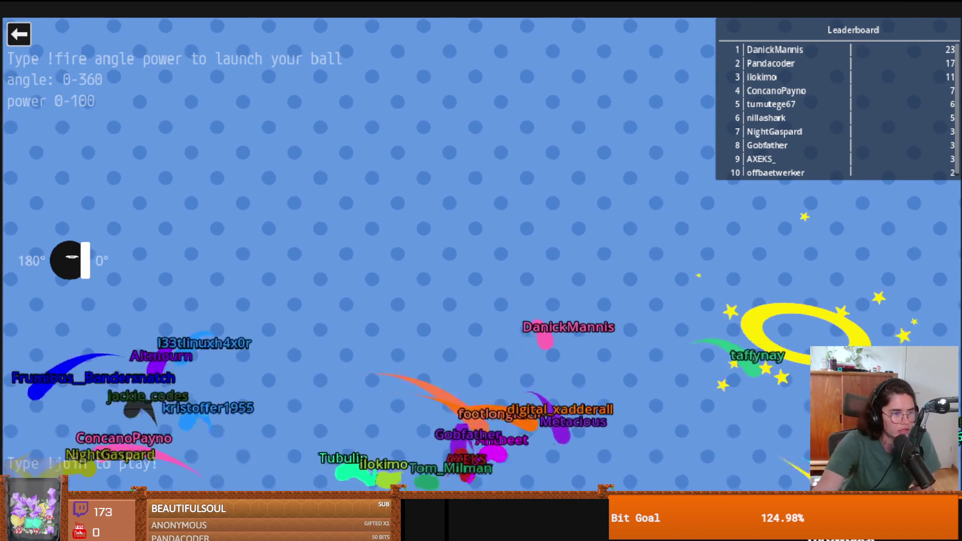
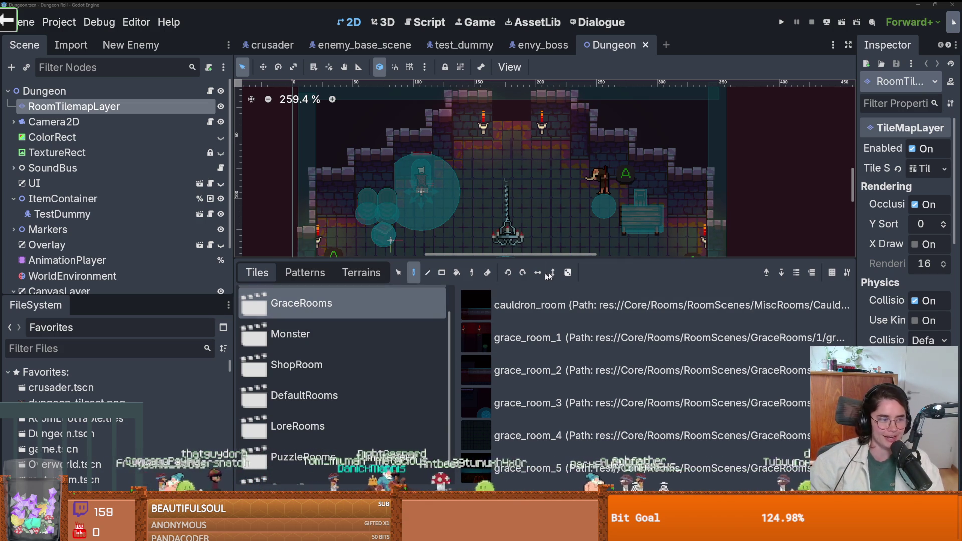
# Enlarge the viewport and frame the room around the cauldron, saving the Dungeon scene
pyautogui.moveTo(510, 262); pyautogui.dragTo(504, 358)
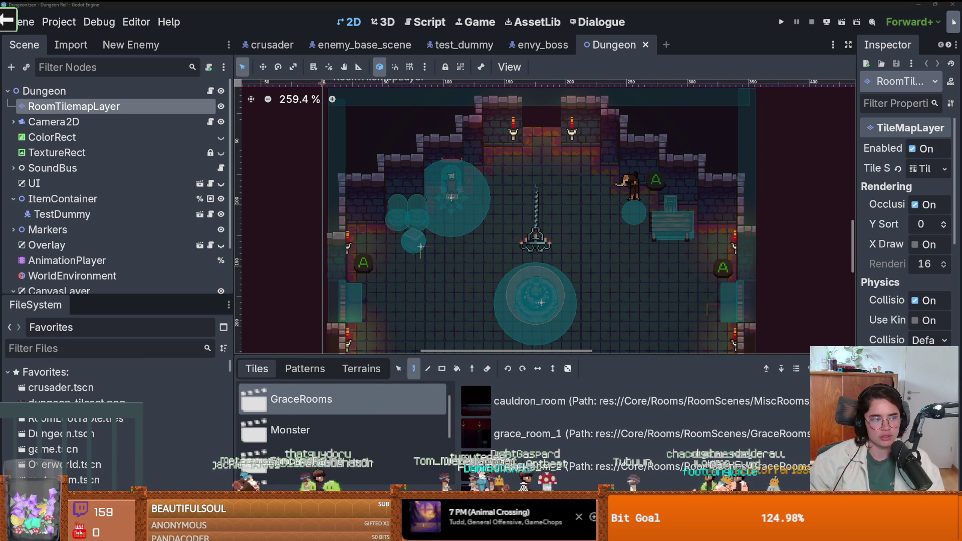
pyautogui.middleClick(392, 219)
pyautogui.hotkey('ctrl', 's')
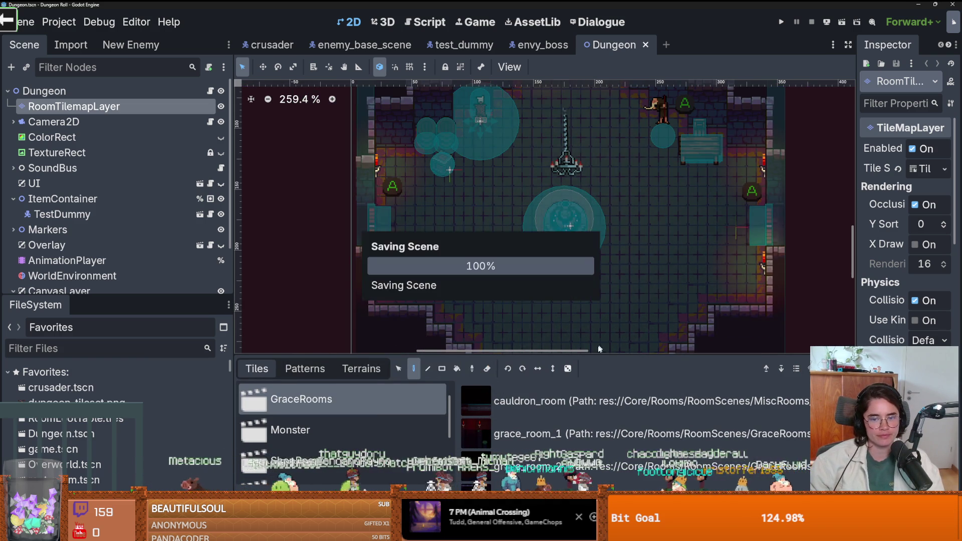
pyautogui.moveTo(595, 352); pyautogui.dragTo(596, 400)
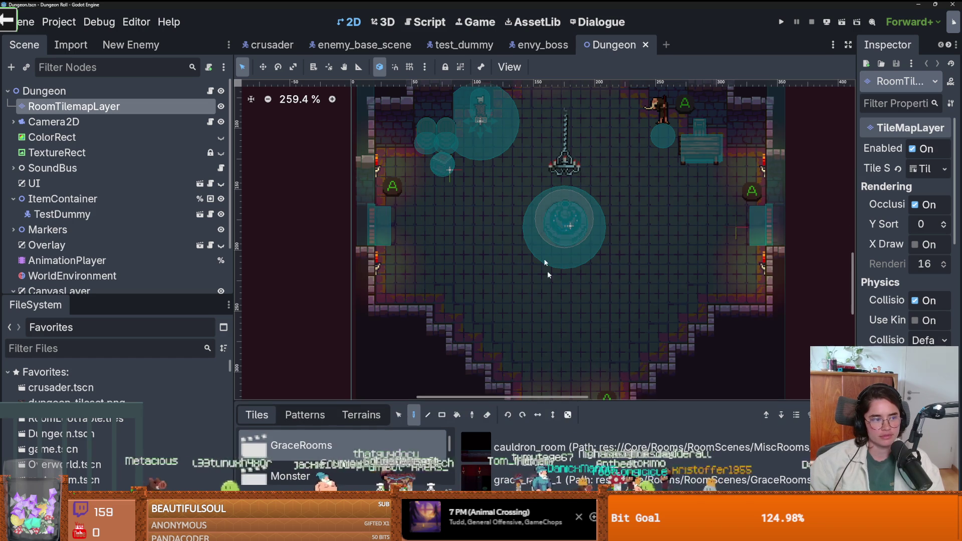
pyautogui.middleClick(561, 325)
pyautogui.scroll(1, 370, 223)
pyautogui.scroll(1, 370, 223)
pyautogui.middleClick(370, 224)
pyautogui.middleClick(507, 209)
pyautogui.scroll(1, 538, 281)
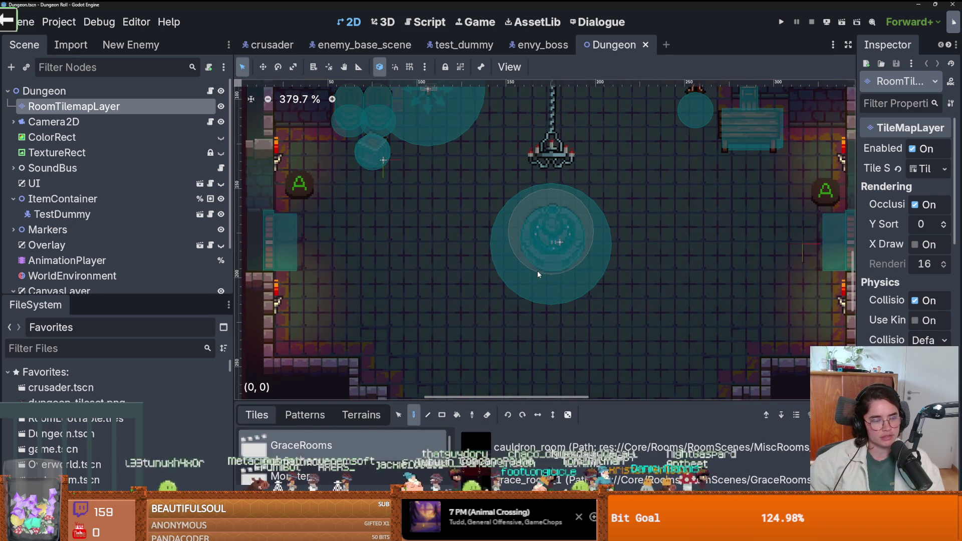
# Select the WorldEnvironment node, save again, and expand the FileSystem dock
pyautogui.moveTo(160, 295); pyautogui.dragTo(160, 377)
pyautogui.click(150, 273)
pyautogui.hotkey('ctrl', 's')
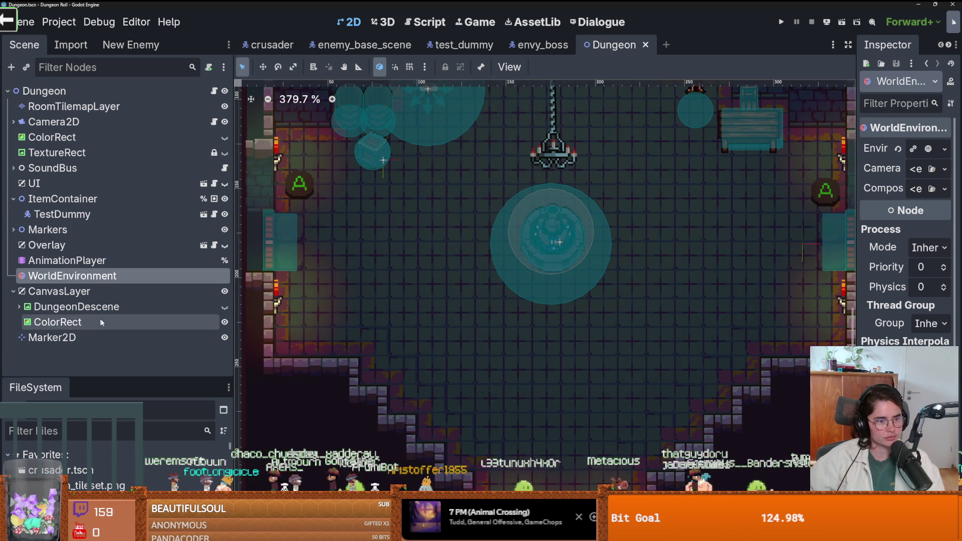
pyautogui.moveTo(145, 380); pyautogui.dragTo(129, 147)
# Filter the FileSystem dock by 'chest' and open skeleton_key_chest.tscn
pyautogui.write('chest')
pyautogui.scroll(-5, 108, 220)
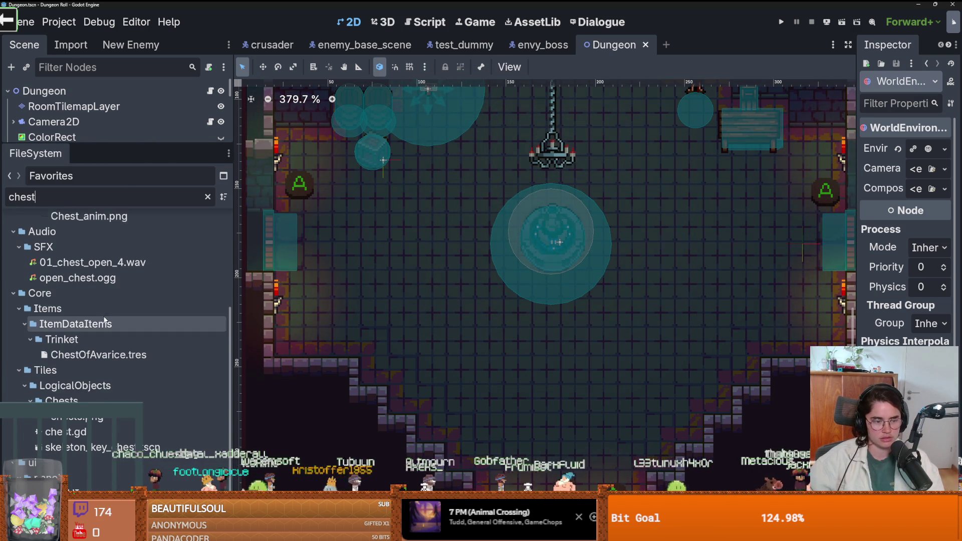
pyautogui.doubleClick(80, 447)
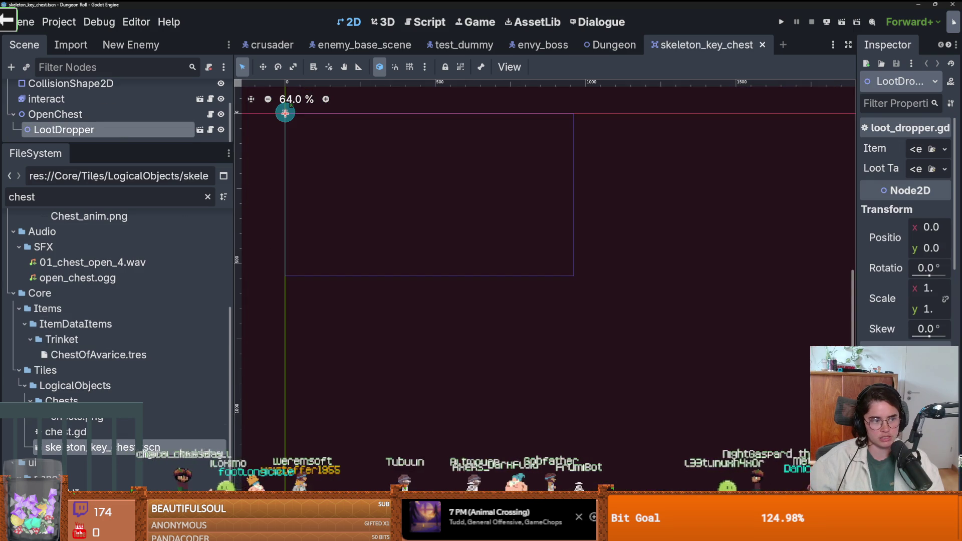
# Expand the node tree, zoom in, save, and select the root and AnimatedSprite2D nodes
pyautogui.moveTo(141, 145); pyautogui.dragTo(141, 353)
pyautogui.scroll(6, 303, 176)
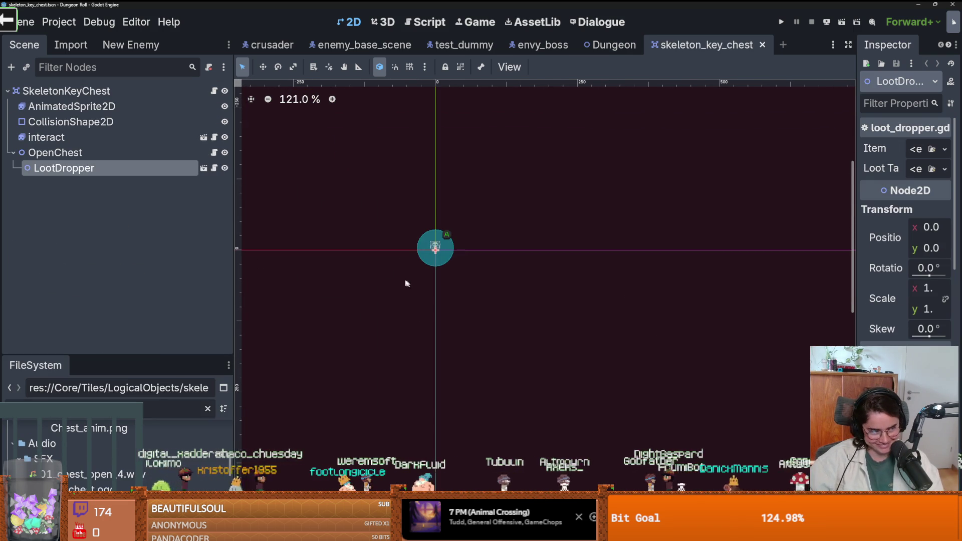
pyautogui.scroll(6, 436, 278)
pyautogui.hotkey('ctrl', 's')
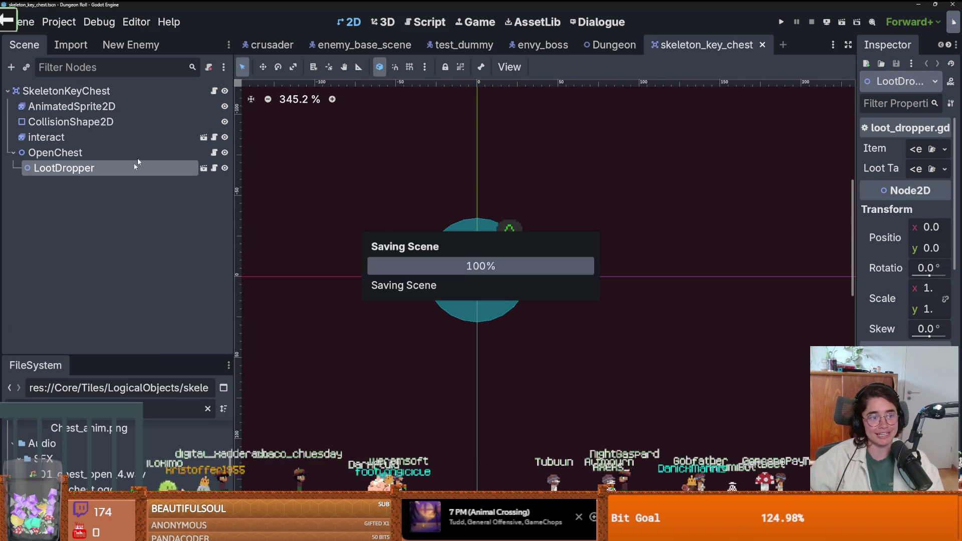
pyautogui.click(71, 90)
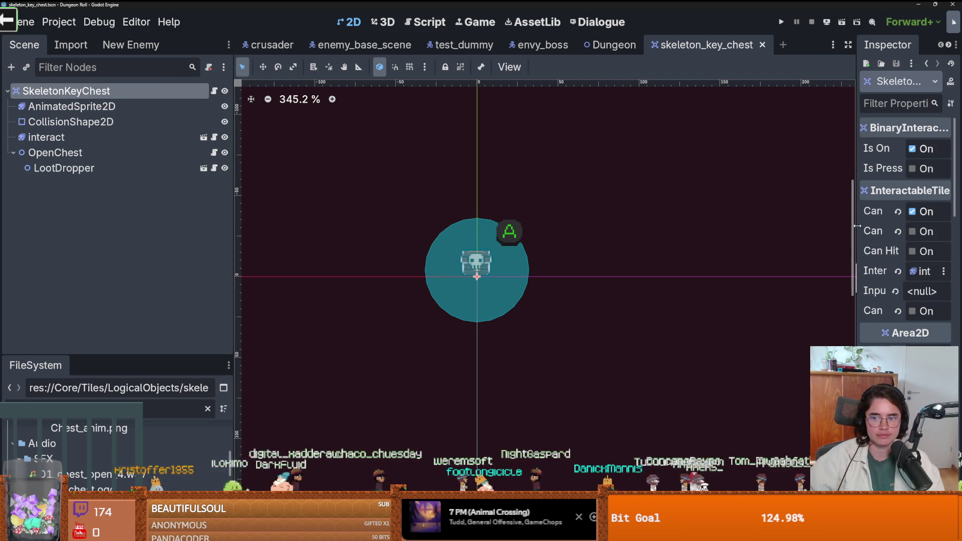
pyautogui.click(72, 106)
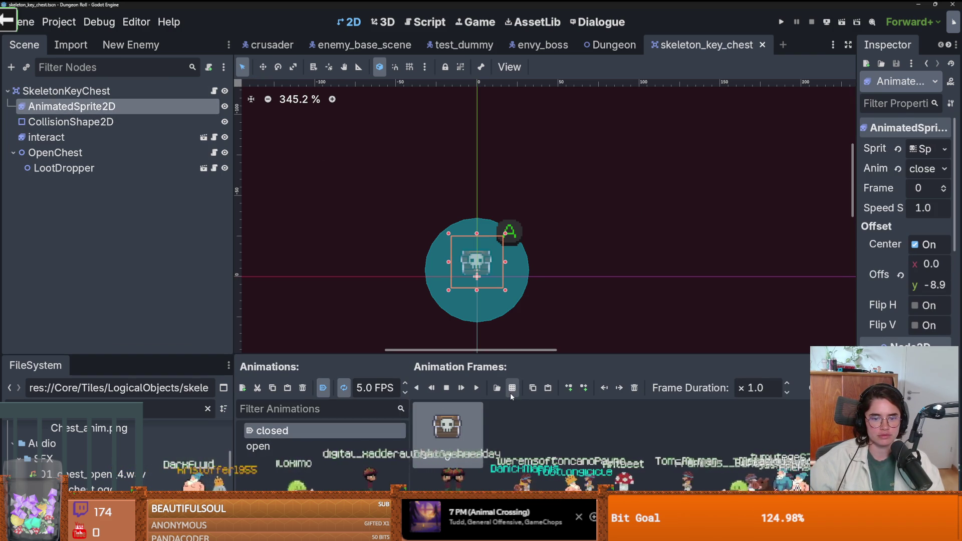
# Delete the skull chest frame from 'closed' and choose Add Frames from Sprite Sheet
pyautogui.scroll(3, 488, 297)
pyautogui.scroll(9, 488, 296)
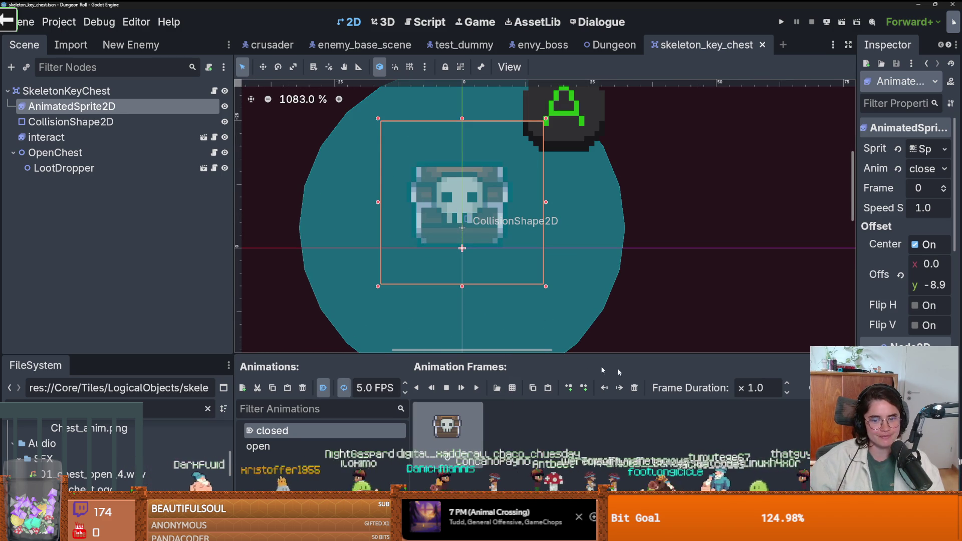
pyautogui.click(631, 390)
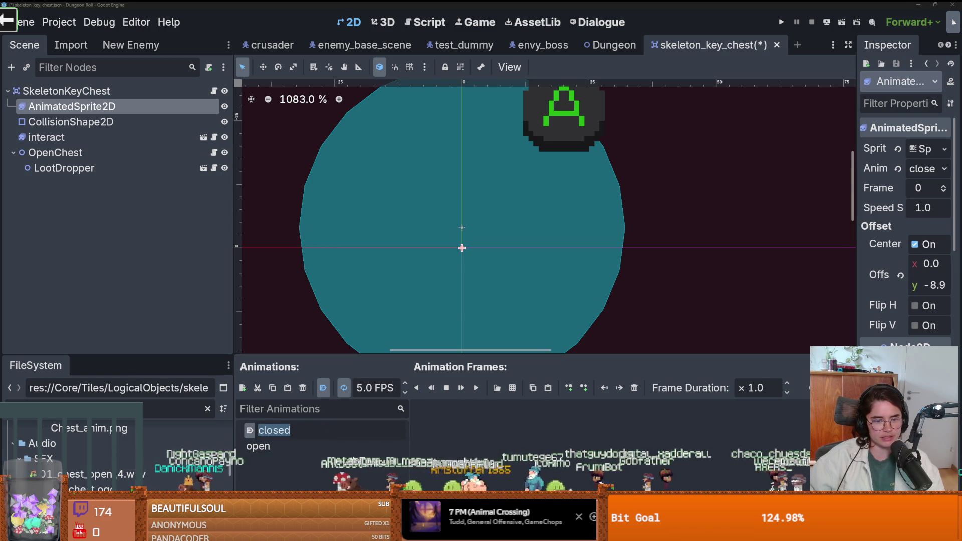
pyautogui.click(513, 390)
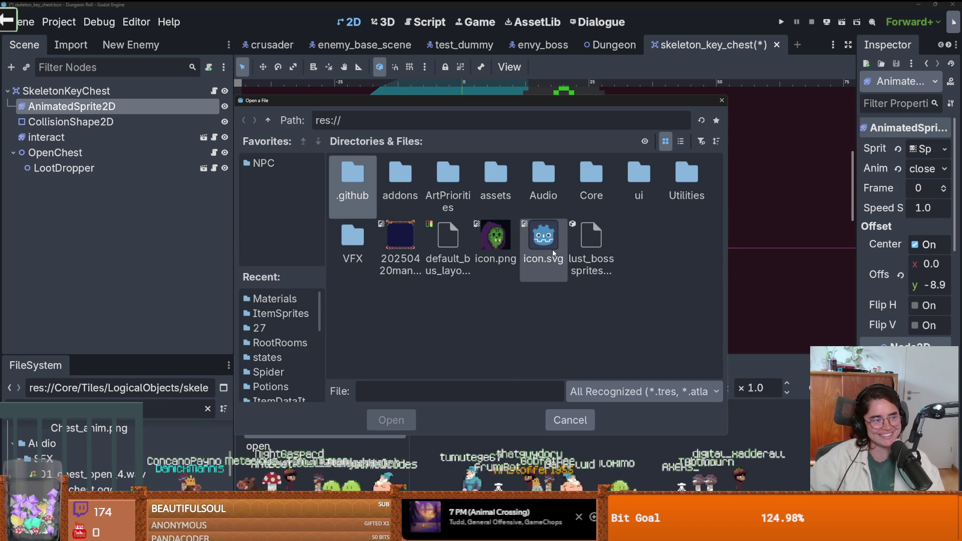
# Browse to Core > Tiles > LogicalObjects > Chests and open chests.png
pyautogui.click(581, 172)
pyautogui.doubleClick(582, 172)
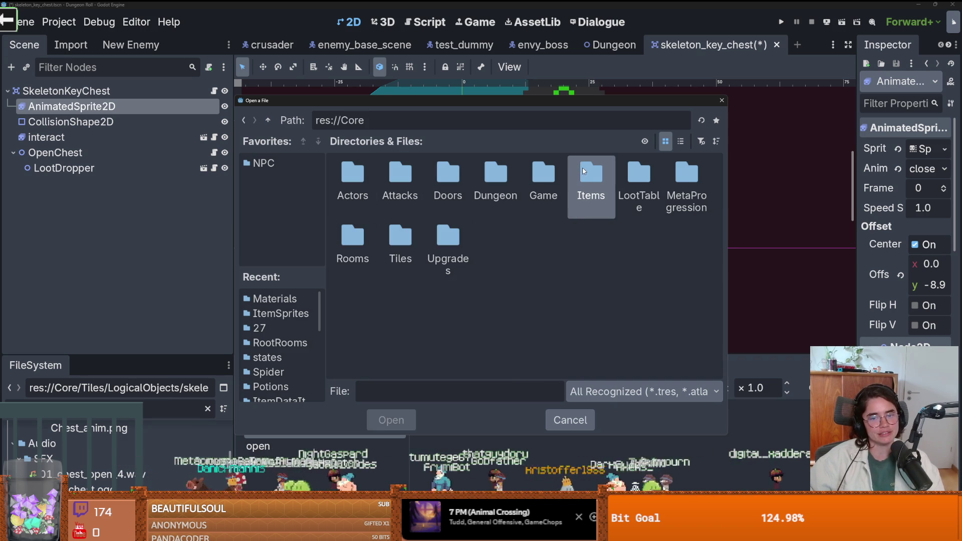
pyautogui.doubleClick(408, 239)
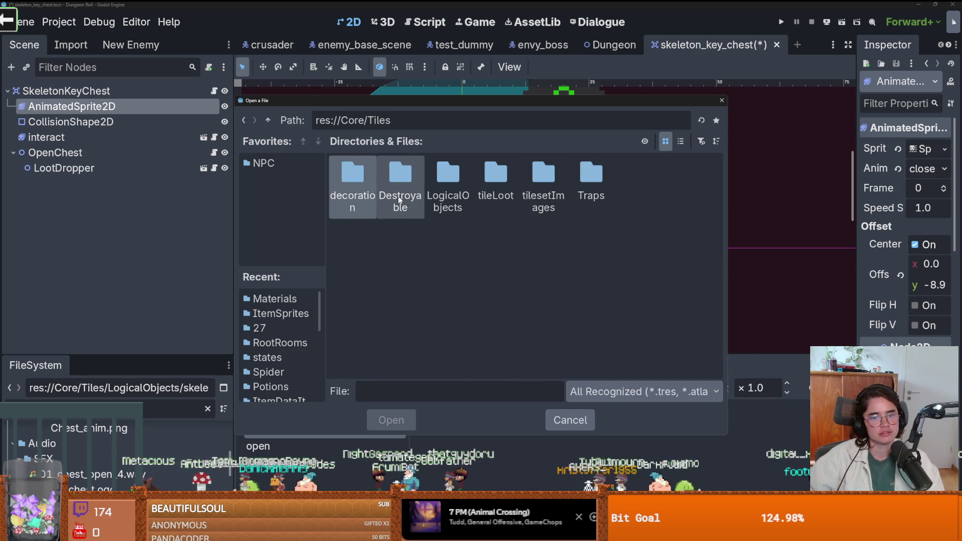
pyautogui.doubleClick(448, 183)
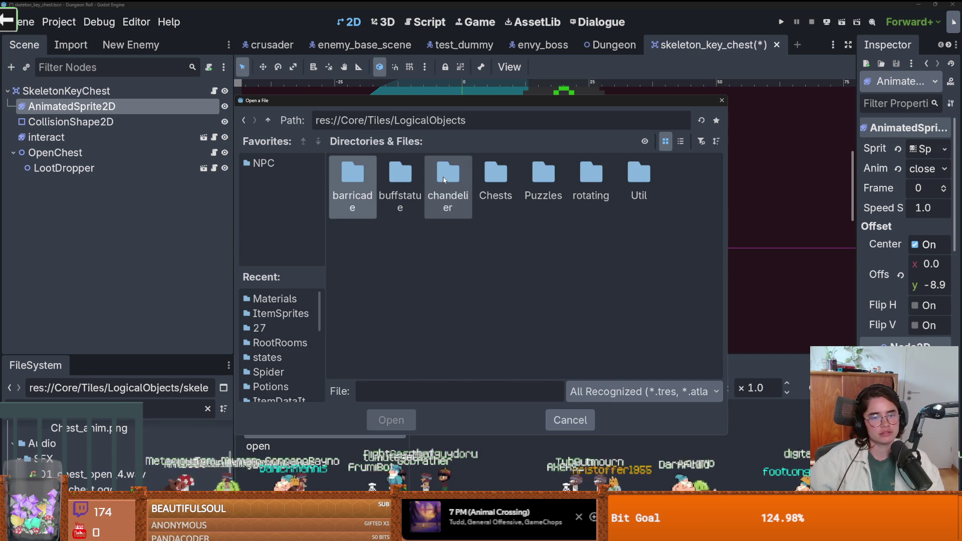
pyautogui.doubleClick(495, 173)
pyautogui.doubleClick(354, 193)
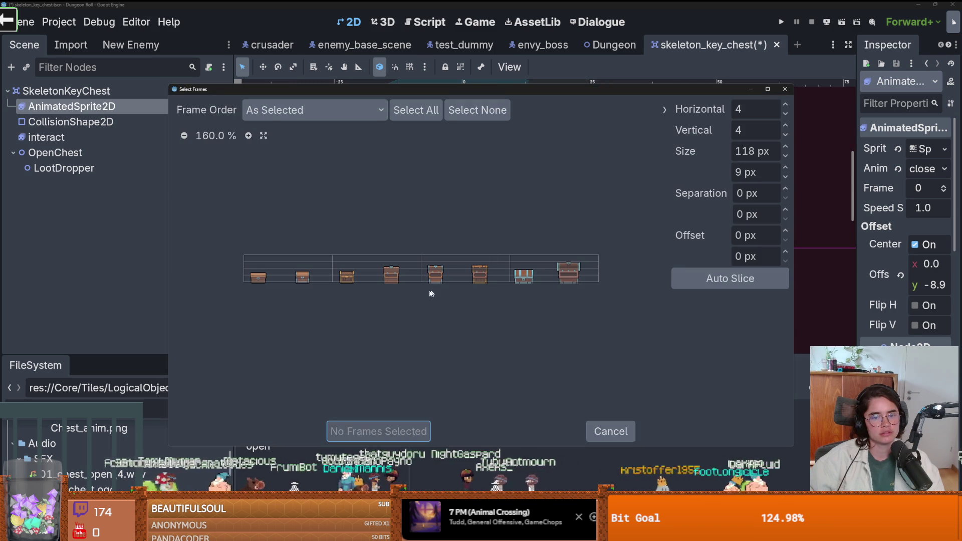
# Zoom into the chest sprite sheet and widen the Select Frames window
pyautogui.click(248, 136)
pyautogui.click(247, 136)
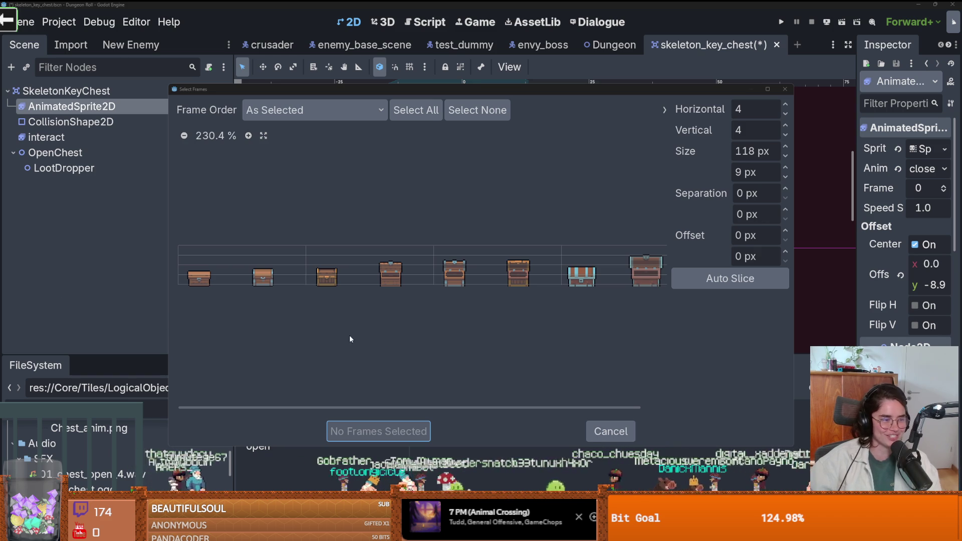
pyautogui.hscroll(2, 316, 360)
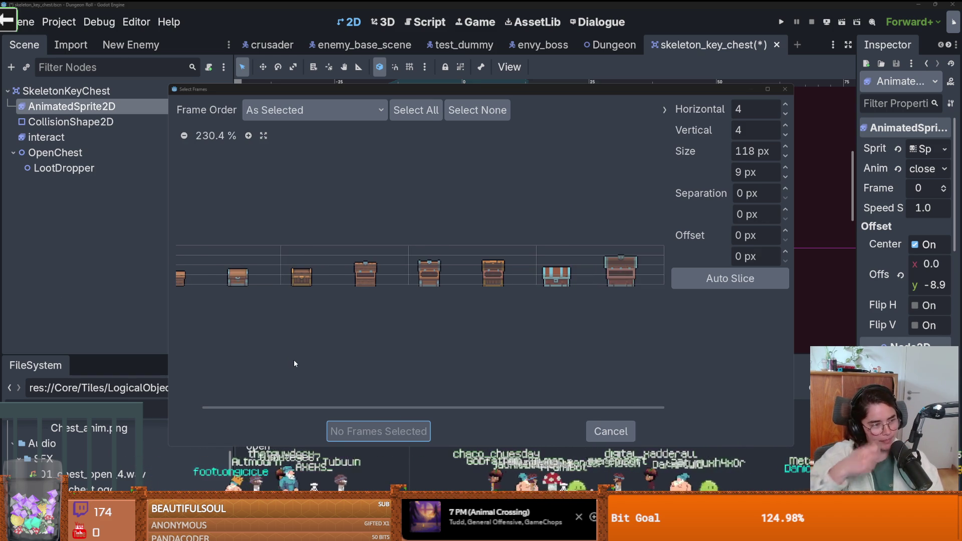
pyautogui.hscroll(-2, 338, 350)
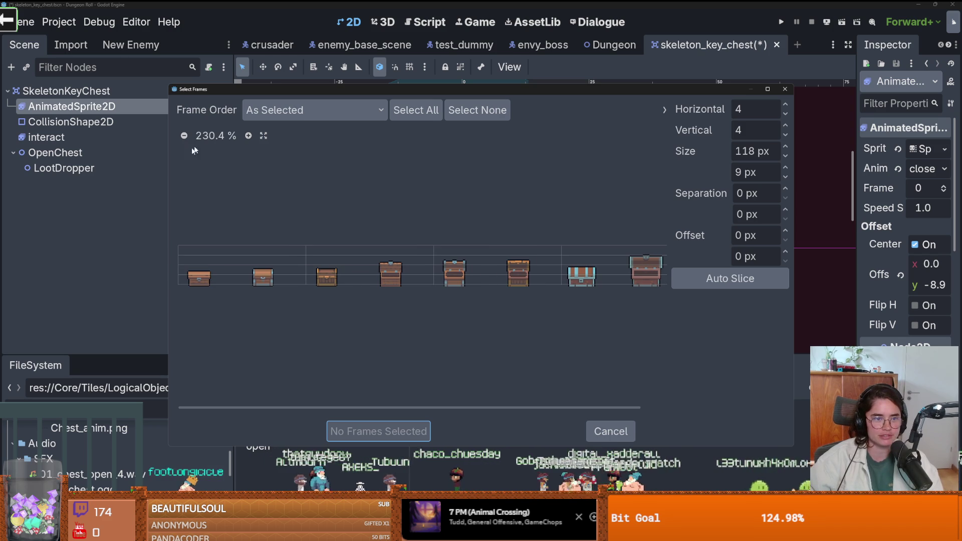
pyautogui.click(248, 136)
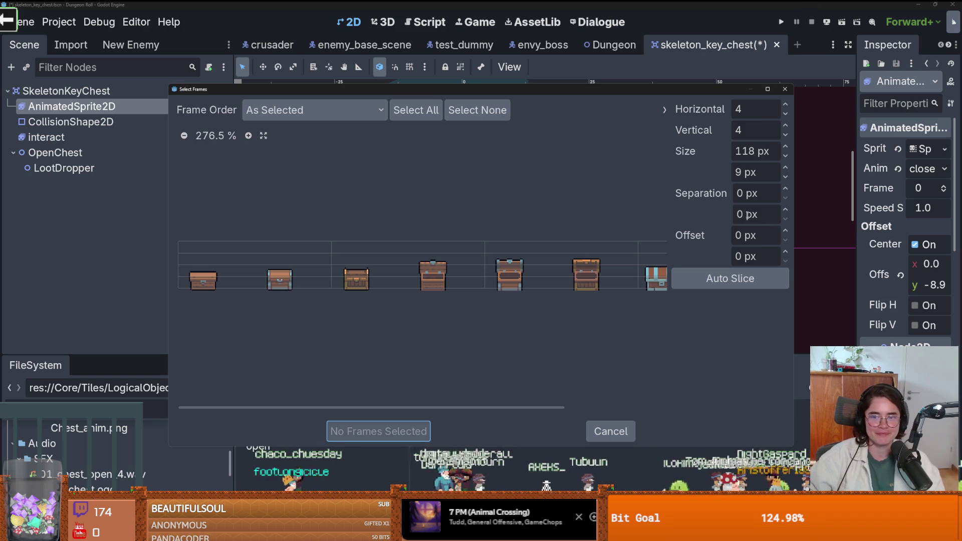
pyautogui.moveTo(868, 229); pyautogui.dragTo(866, 229)
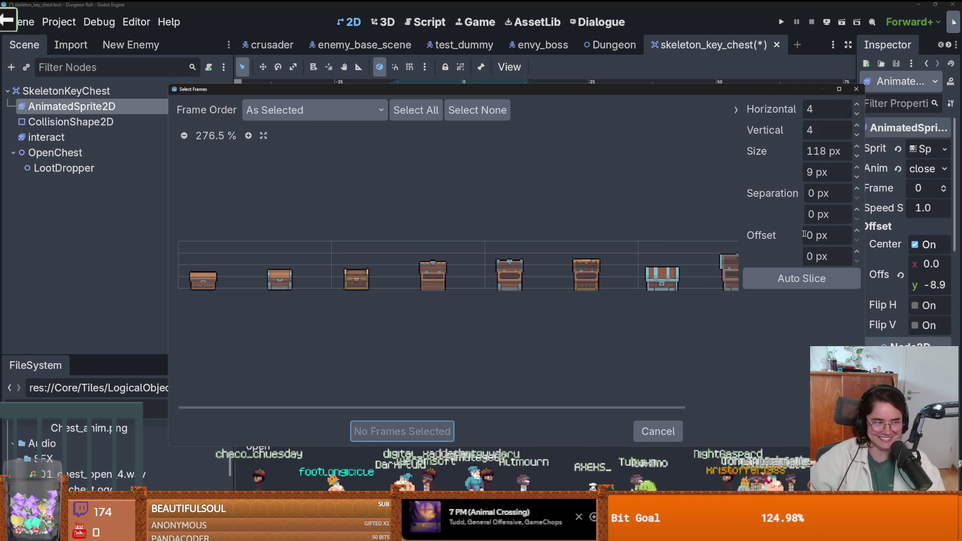
pyautogui.hscroll(2, 491, 238)
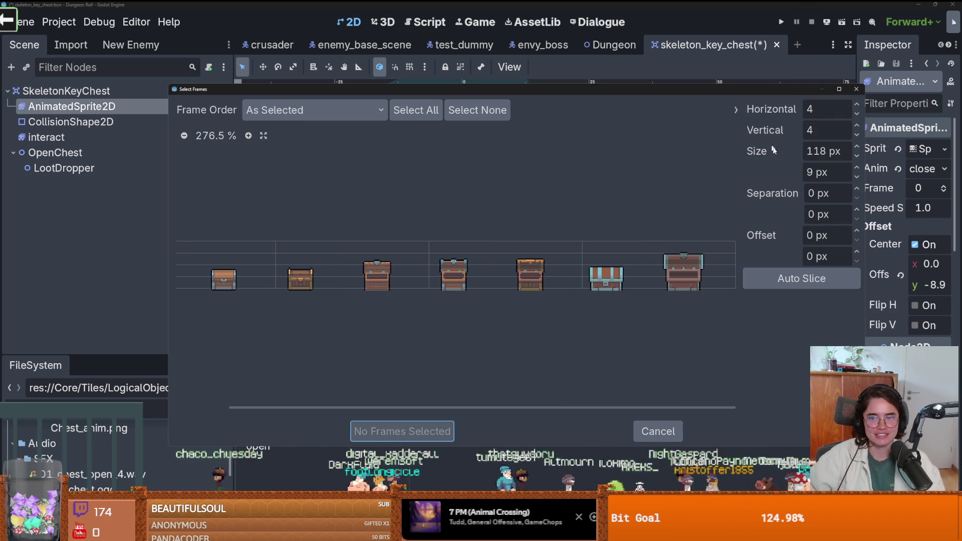
# Slice the sheet 8×1 and add the first small brown chest as the frame
pyautogui.click(858, 135)
pyautogui.click(858, 135)
pyautogui.click(858, 135)
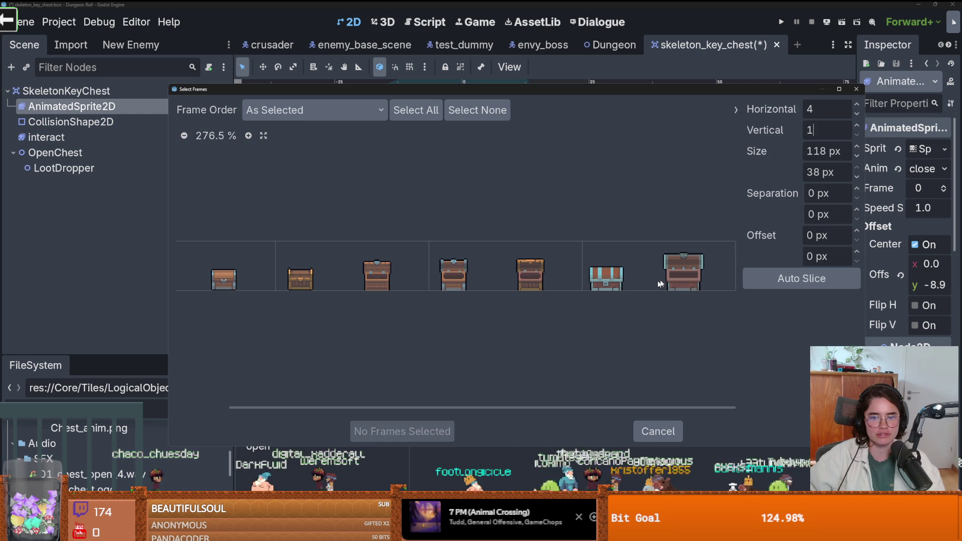
pyautogui.scroll(-3, 336, 321)
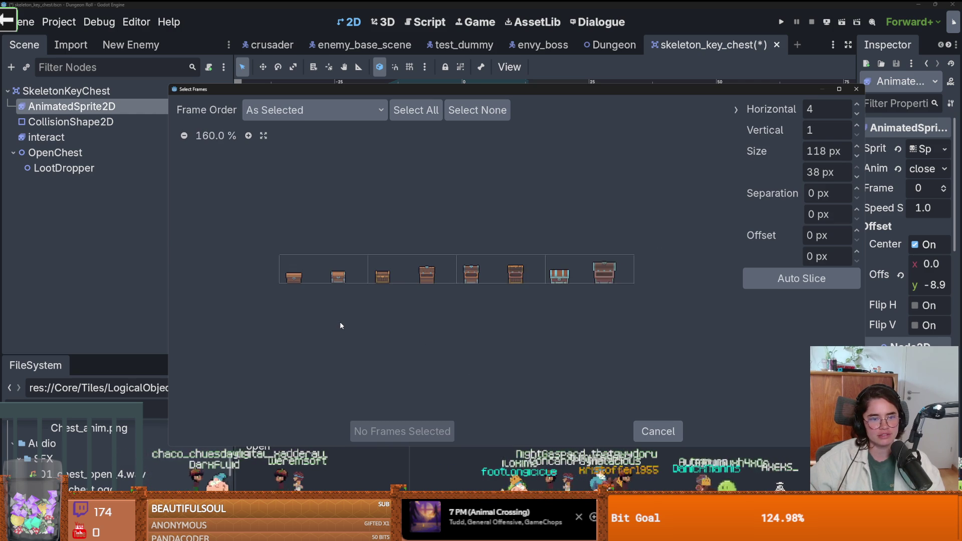
pyautogui.scroll(1, 342, 320)
pyautogui.scroll(1, 345, 323)
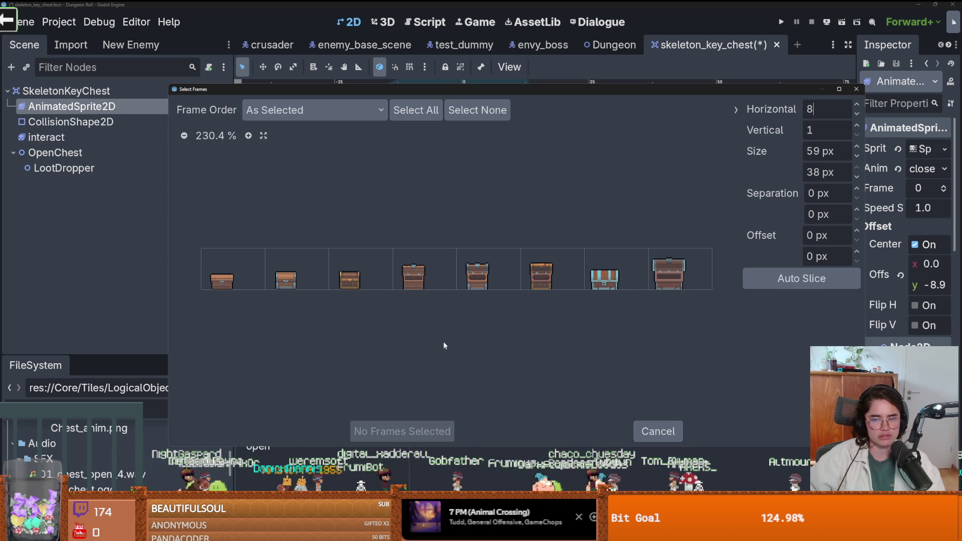
pyautogui.click(221, 281)
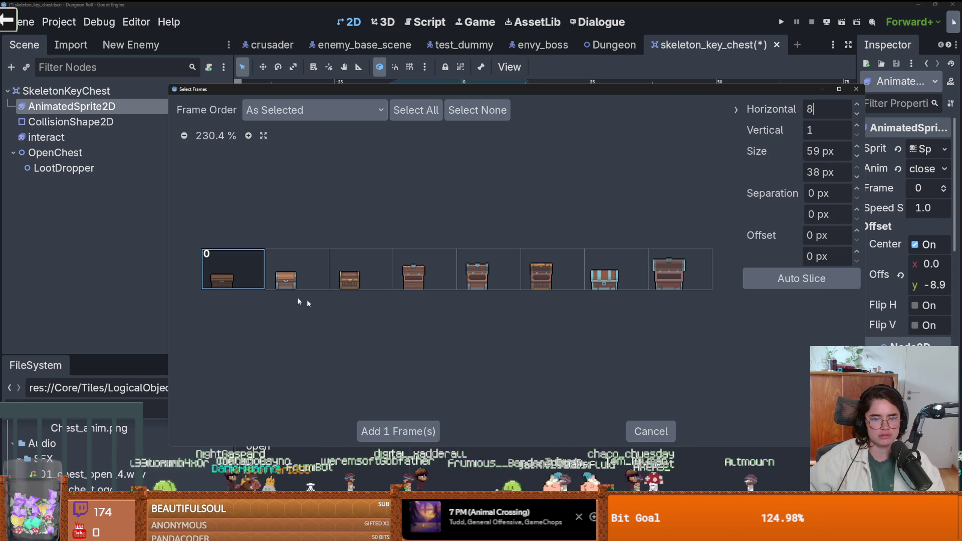
pyautogui.click(409, 432)
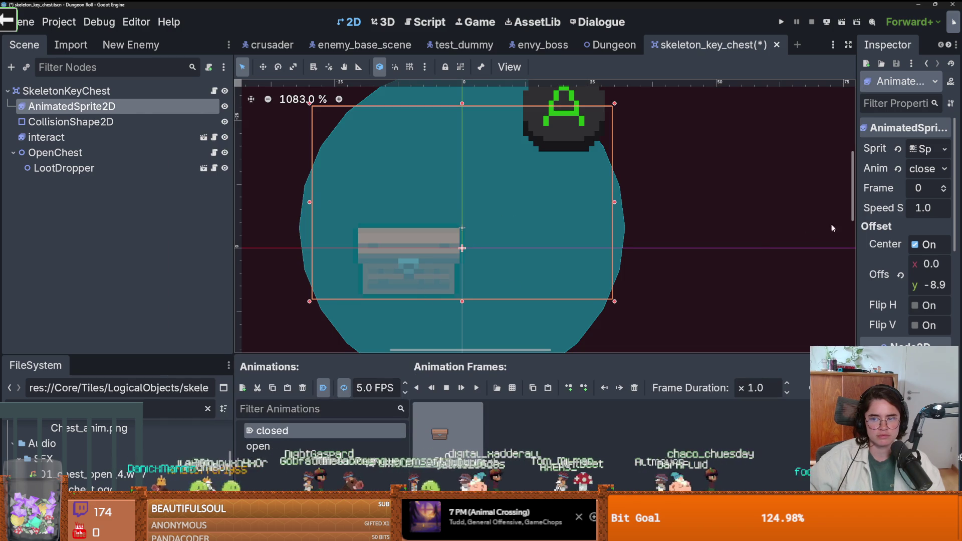
# Raise the chest sprite, save, and add the fourth chests.png frame to 'open'
pyautogui.moveTo(933, 284)
pyautogui.mouseDown()
pyautogui.moveTo(905, 284)
pyautogui.moveTo(934, 265)
pyautogui.mouseUp()
pyautogui.hotkey('ctrl', 's')
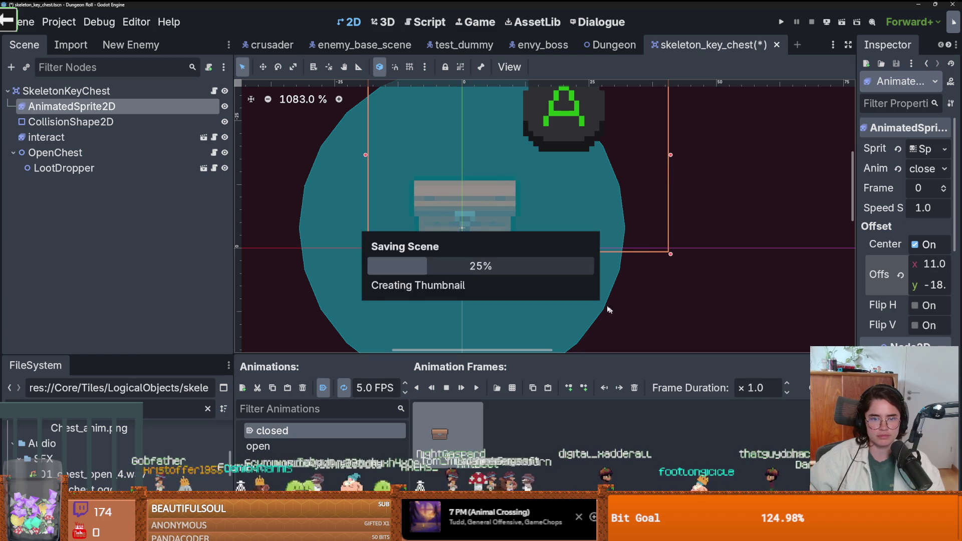
pyautogui.click(258, 446)
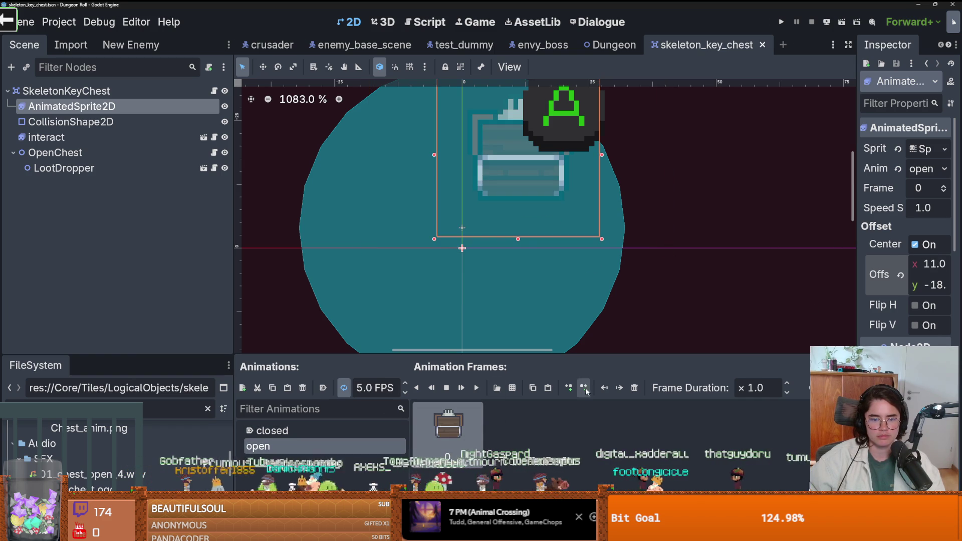
pyautogui.click(635, 388)
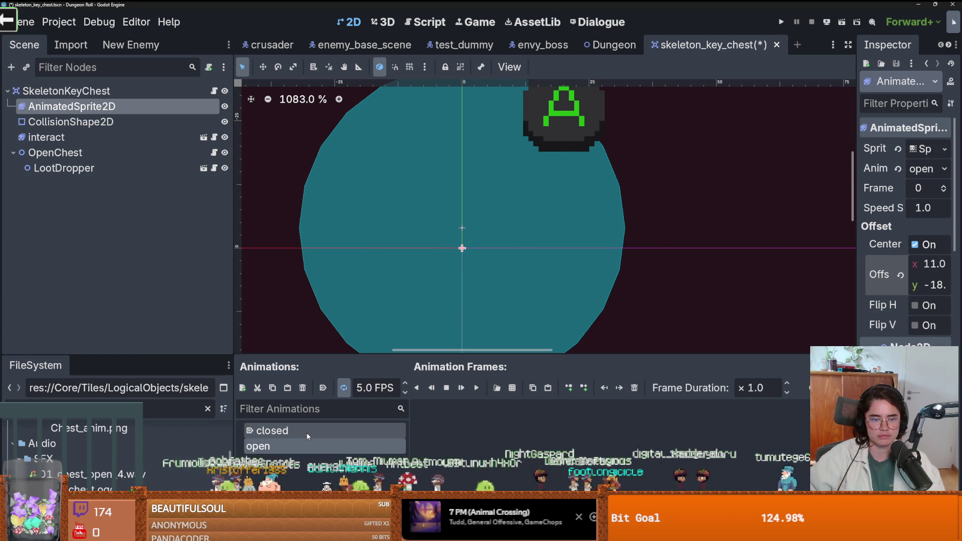
pyautogui.doubleClick(348, 184)
pyautogui.click(401, 268)
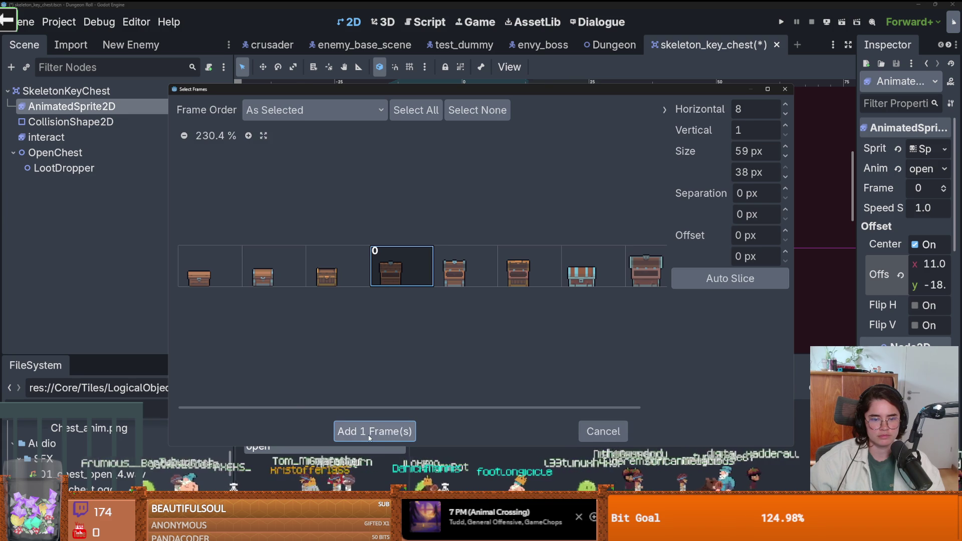
pyautogui.click(351, 431)
# Compare the 'closed' and 'open' animation frames, then switch to Aseprite
pyautogui.click(330, 432)
pyautogui.click(329, 445)
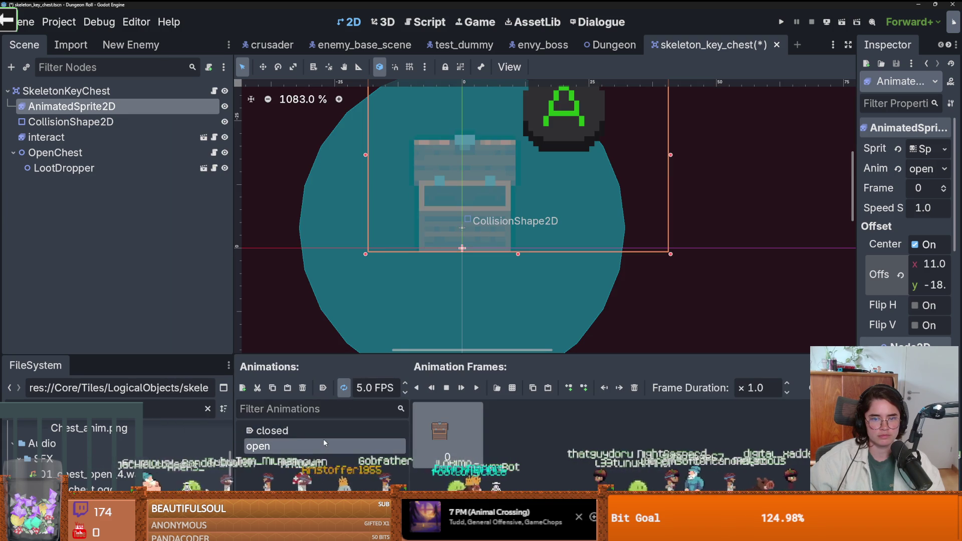
pyautogui.click(329, 430)
pyautogui.click(327, 445)
pyautogui.click(329, 430)
pyautogui.click(329, 444)
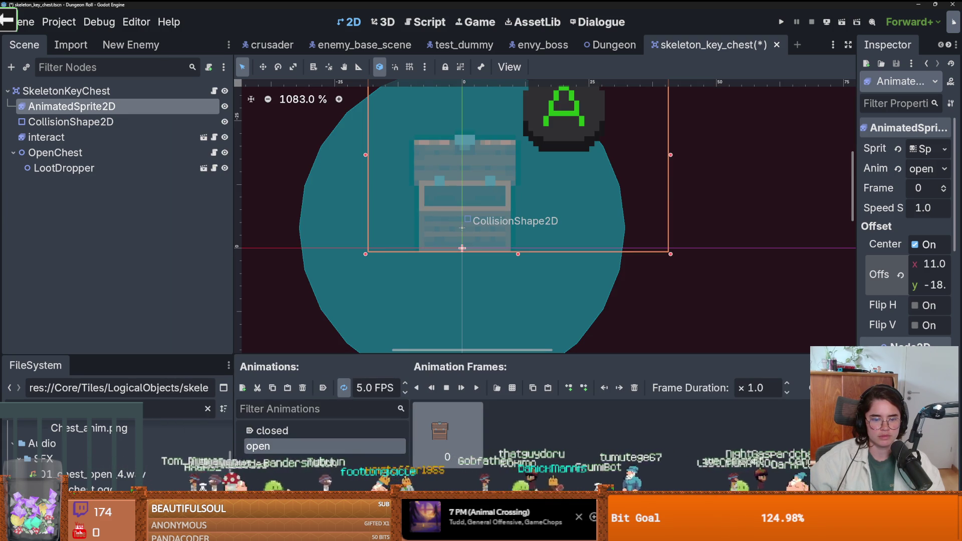
pyautogui.click(304, 431)
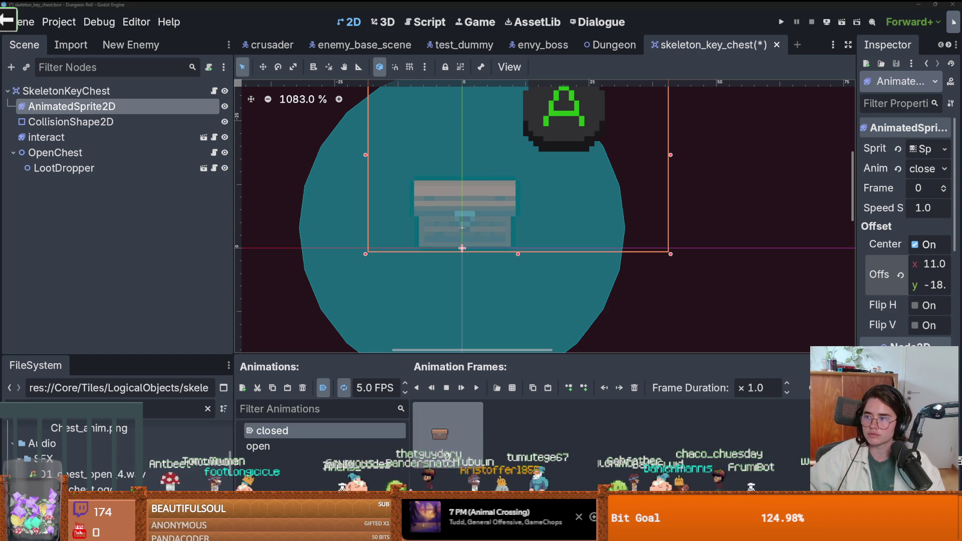
pyautogui.hotkey('alt', 'Tab')
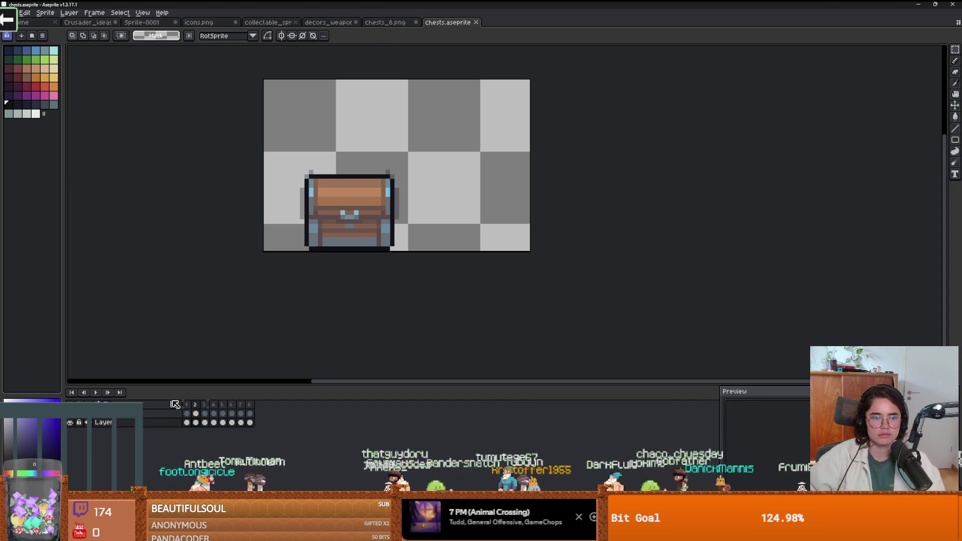
# Review chest frames 4 through 8 in Aseprite, briefly checking Godot
pyautogui.press('Left')
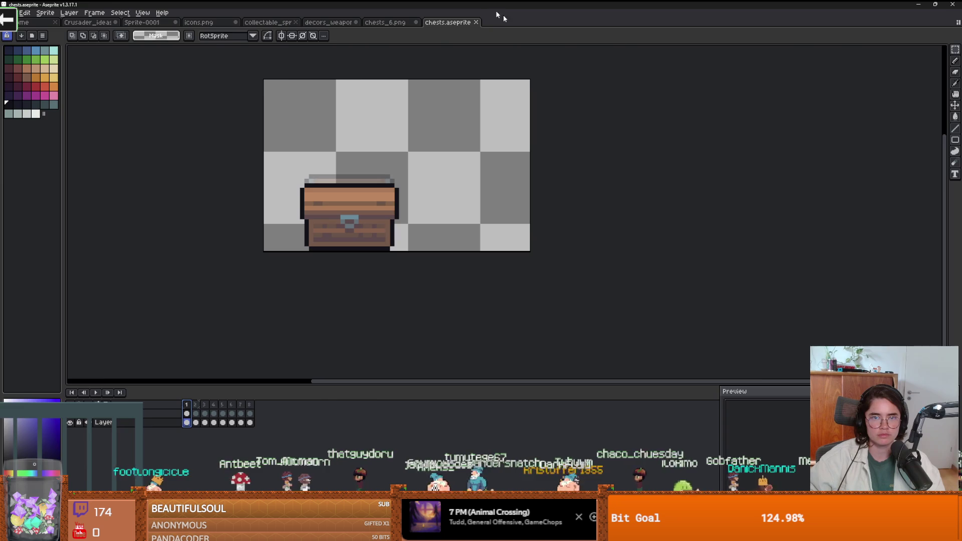
pyautogui.hotkey('alt', 'Tab')
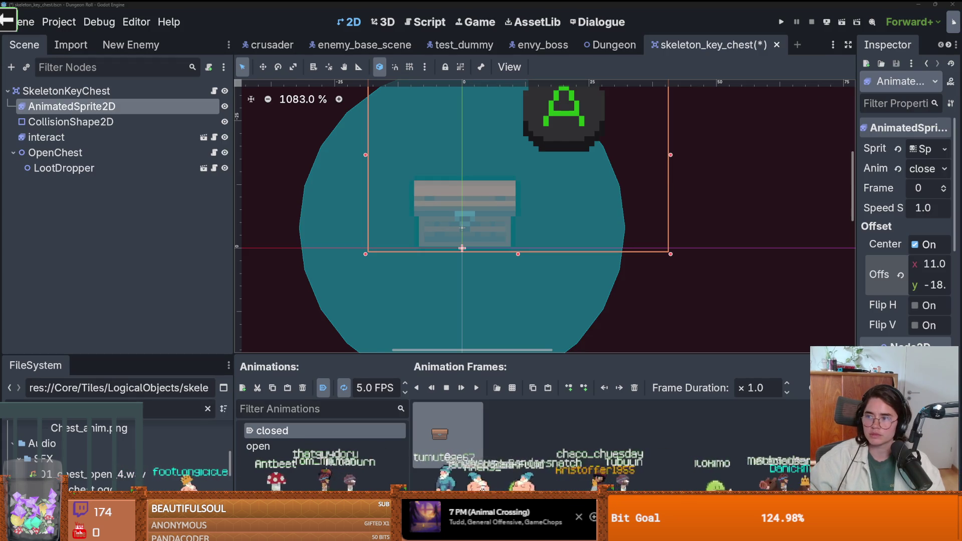
pyautogui.moveTo(587, 4); pyautogui.dragTo(586, 4)
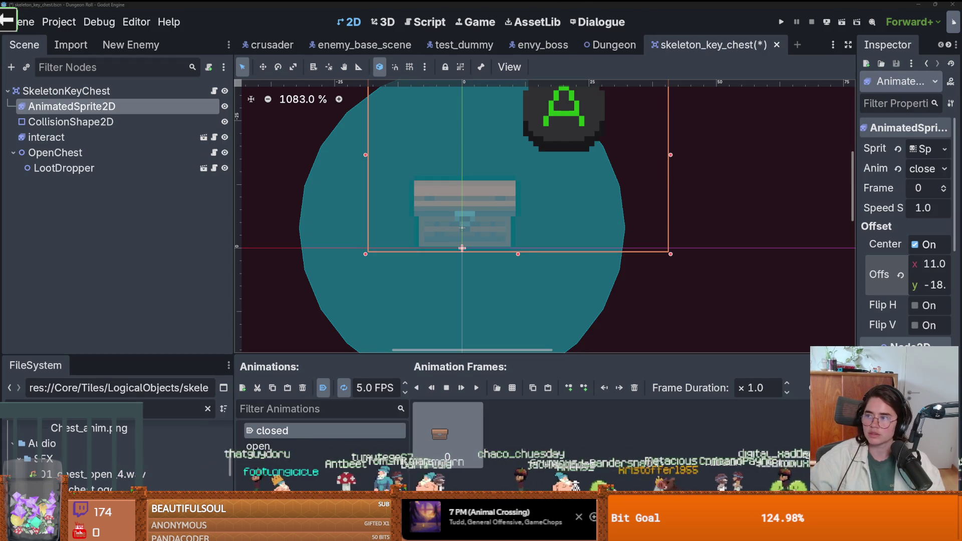
pyautogui.hotkey('alt', 'Tab')
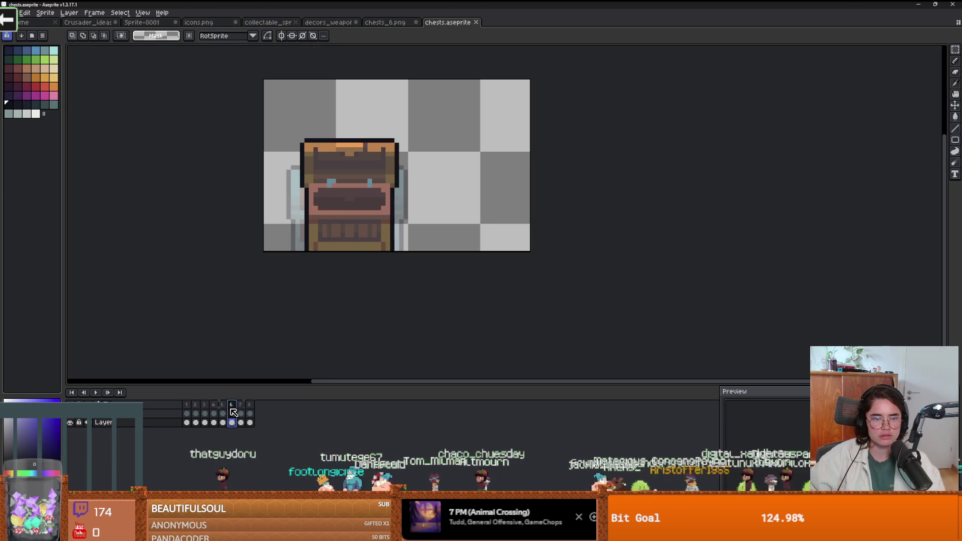
pyautogui.click(233, 413)
pyautogui.click(243, 413)
pyautogui.click(250, 411)
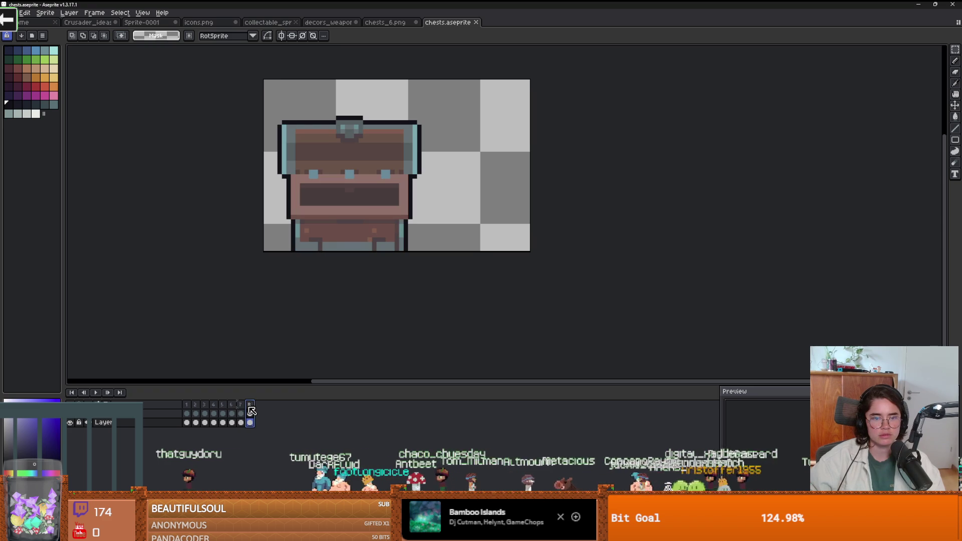
pyautogui.click(225, 406)
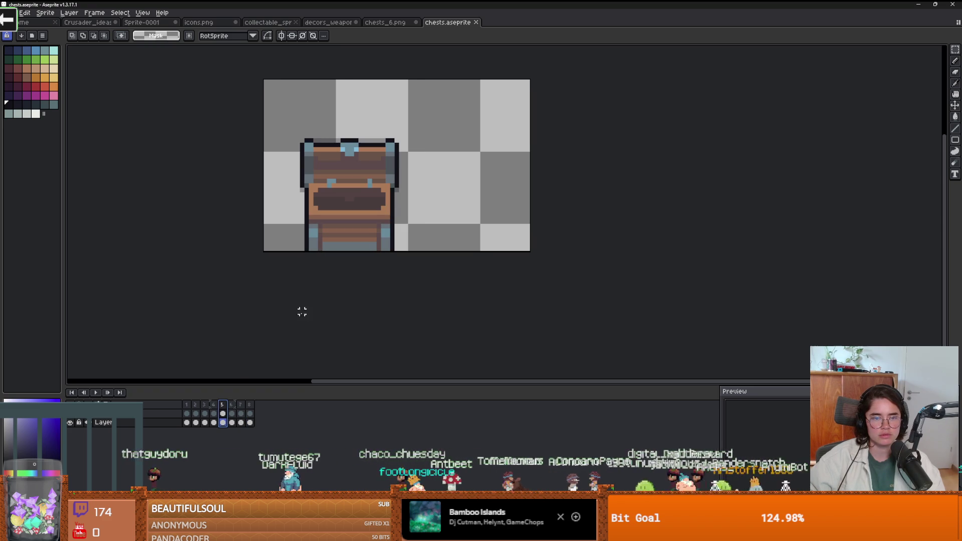
pyautogui.click(215, 406)
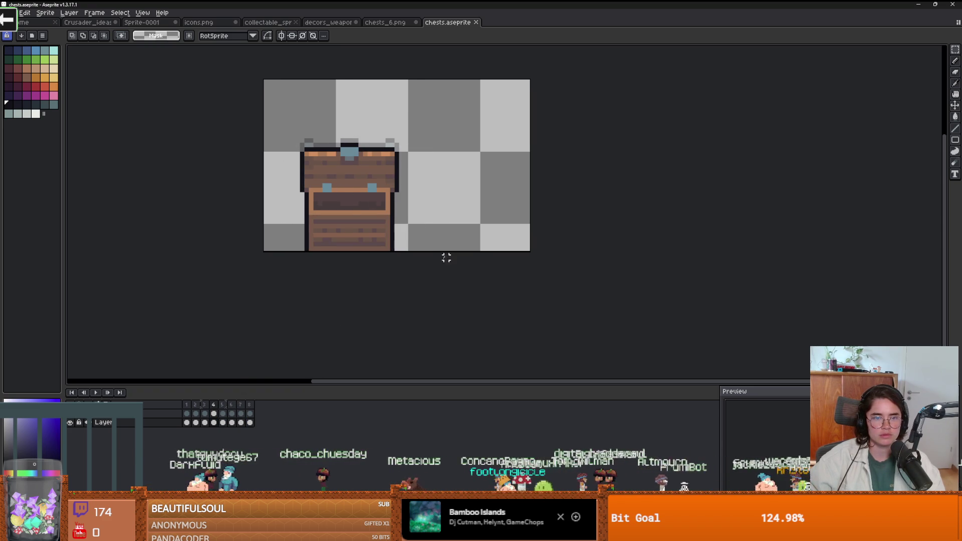
# Move the selected chest front panel in frame 4 up one pixel
pyautogui.press('Up')
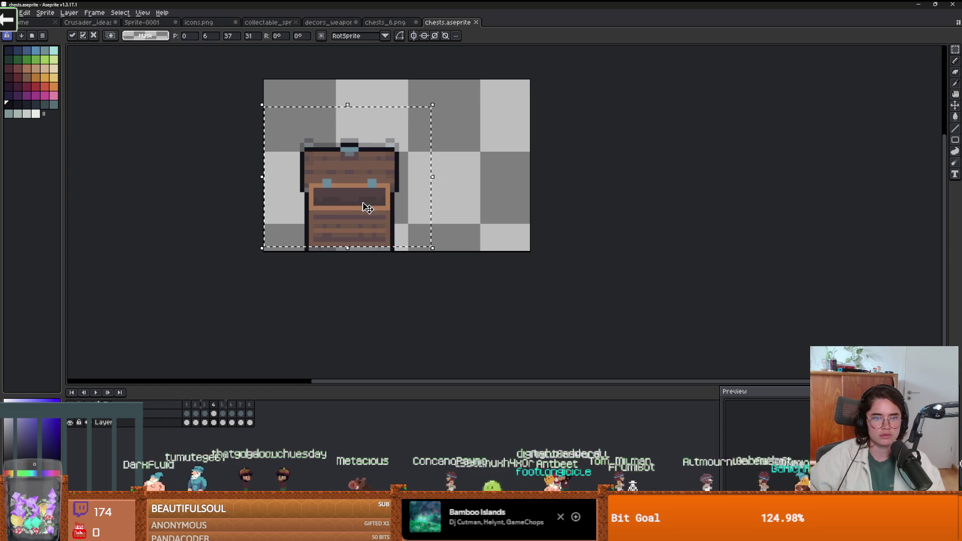
pyautogui.press('Down')
pyautogui.hotkey('ctrl', 'd')
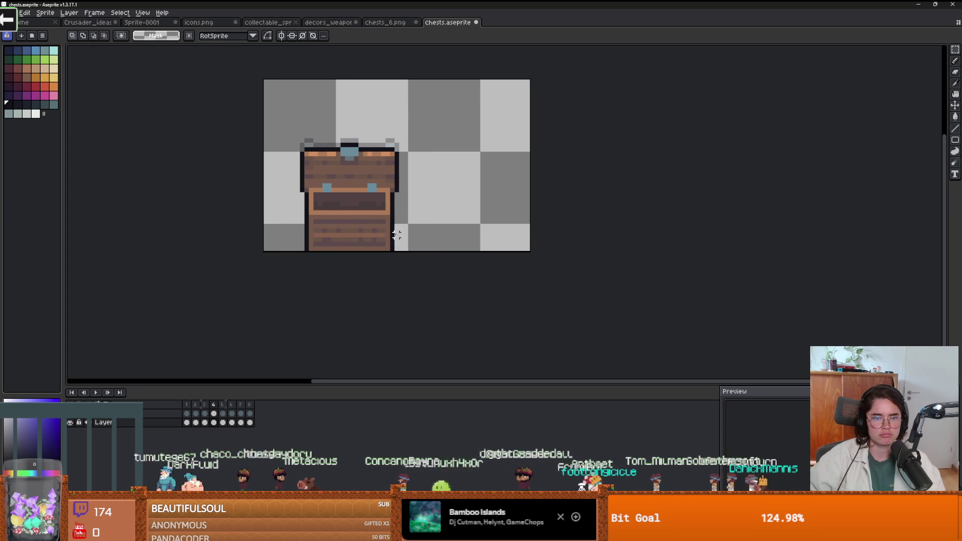
pyautogui.hotkey('ctrl', 'shift', 'd')
pyautogui.press('v')
pyautogui.moveTo(380, 207); pyautogui.dragTo(379, 207)
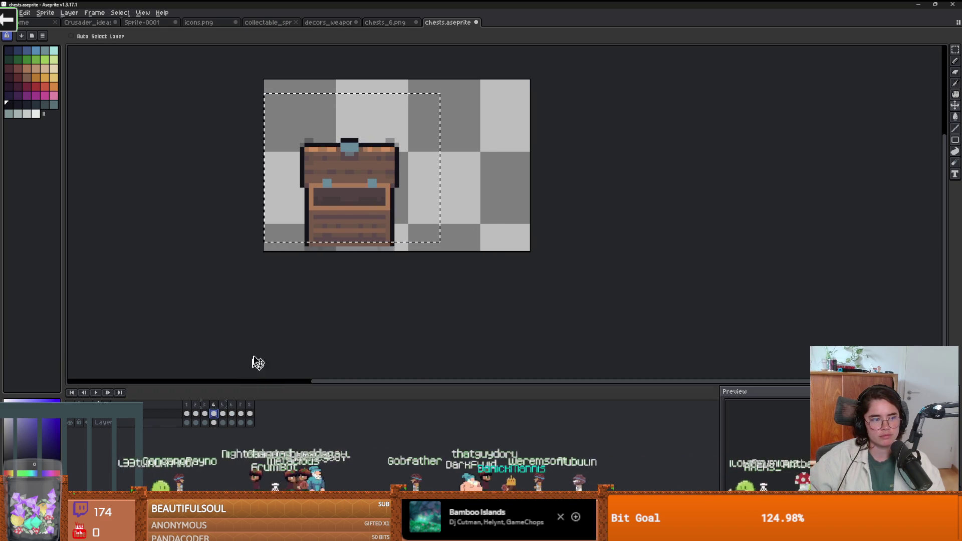
pyautogui.scroll(1, 330, 281)
# Drop the selection and return to a 1px Pencil
pyautogui.press('m')
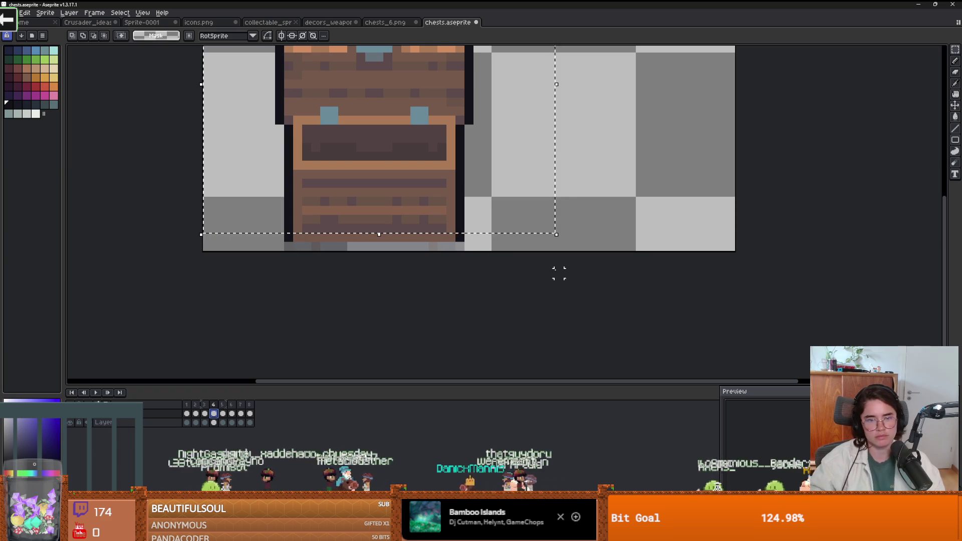
pyautogui.press('i')
pyautogui.press('-')
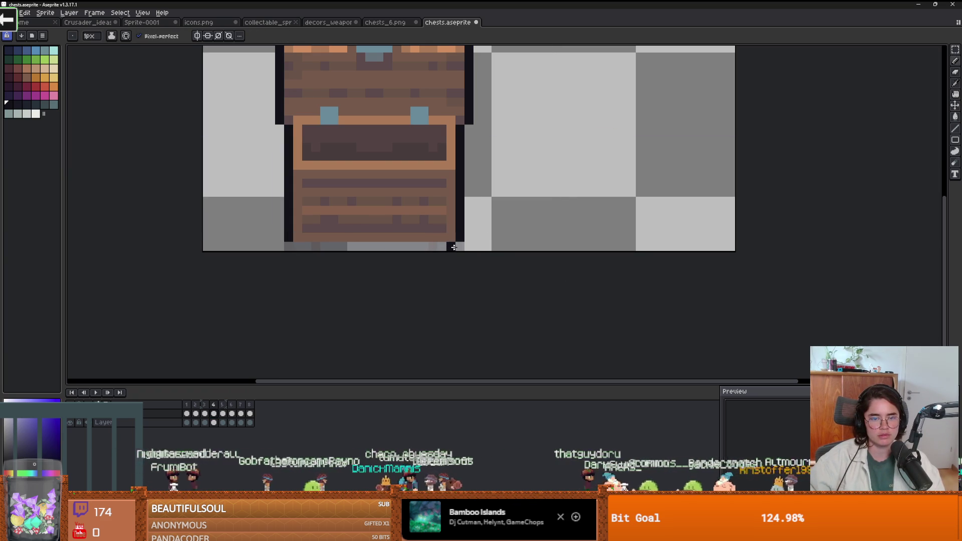
pyautogui.hotkey('ctrl', 'd')
pyautogui.press('b')
pyautogui.click(11, 13)
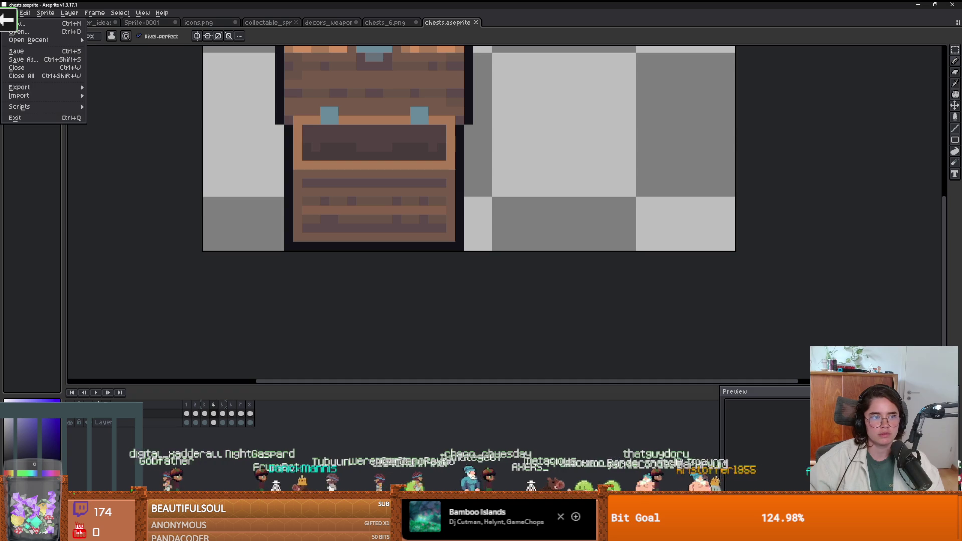
# Export all chest frames as a sprite sheet, overwriting chests.png, and return to Godot
pyautogui.moveTo(35, 93)
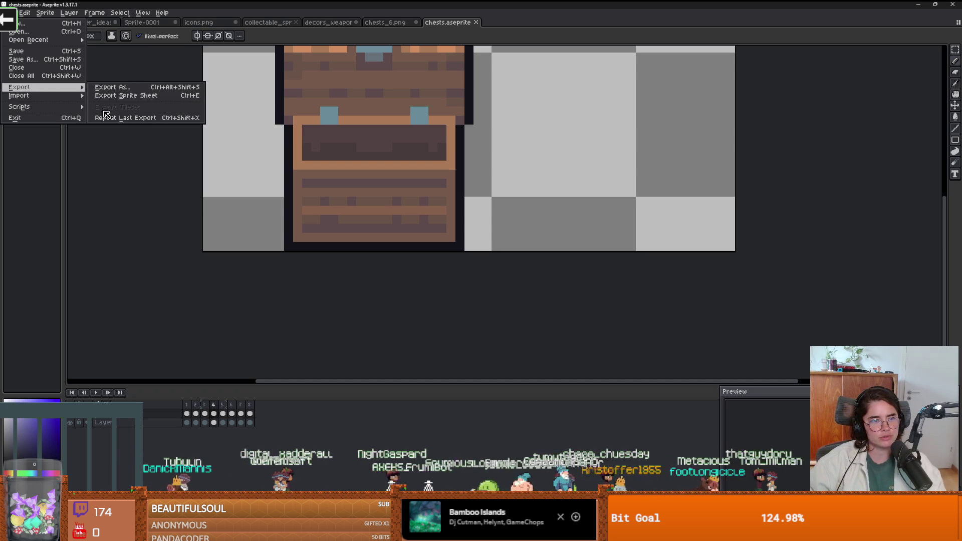
pyautogui.click(141, 99)
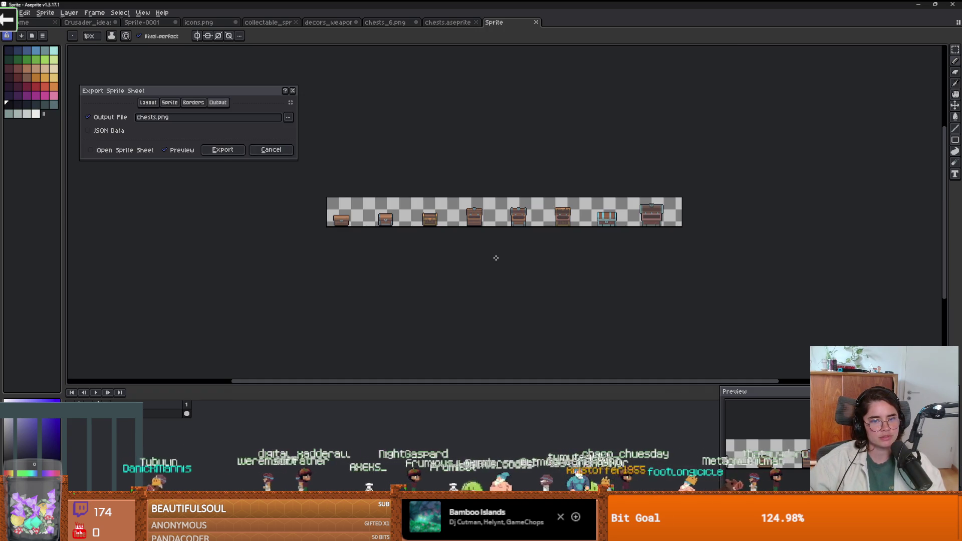
pyautogui.click(223, 150)
pyautogui.click(456, 287)
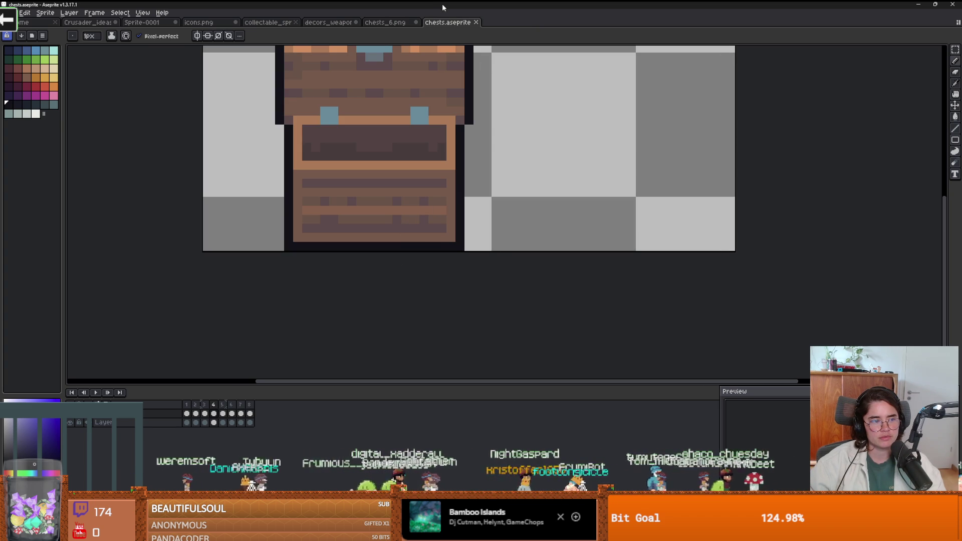
pyautogui.hotkey('alt', 'Tab')
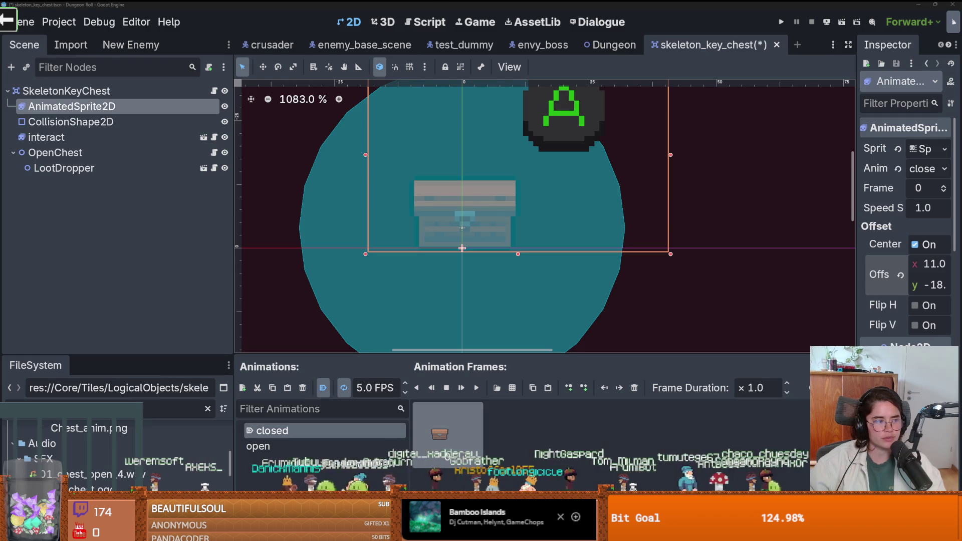
# Check the chest's nodes, preview the updated 'open' animation, and save
pyautogui.click(517, 230)
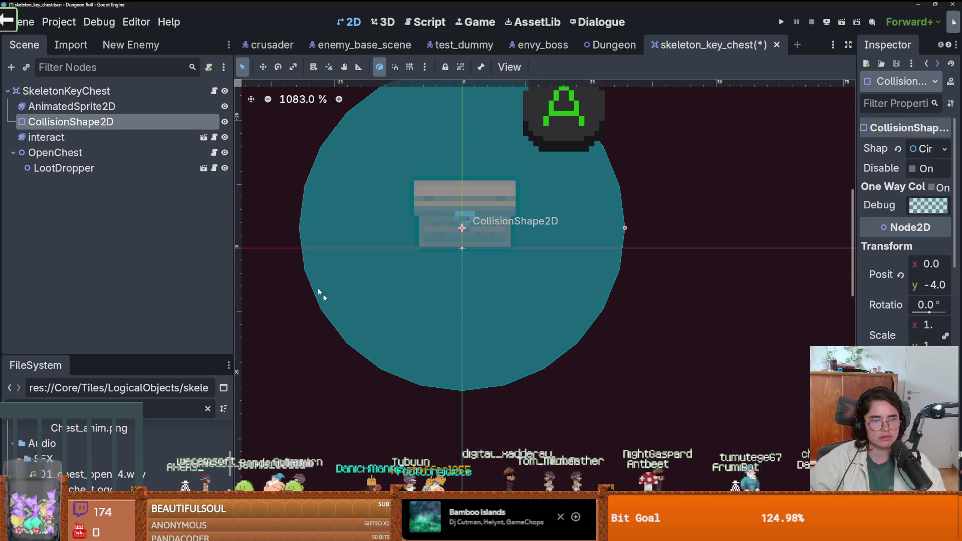
pyautogui.click(46, 137)
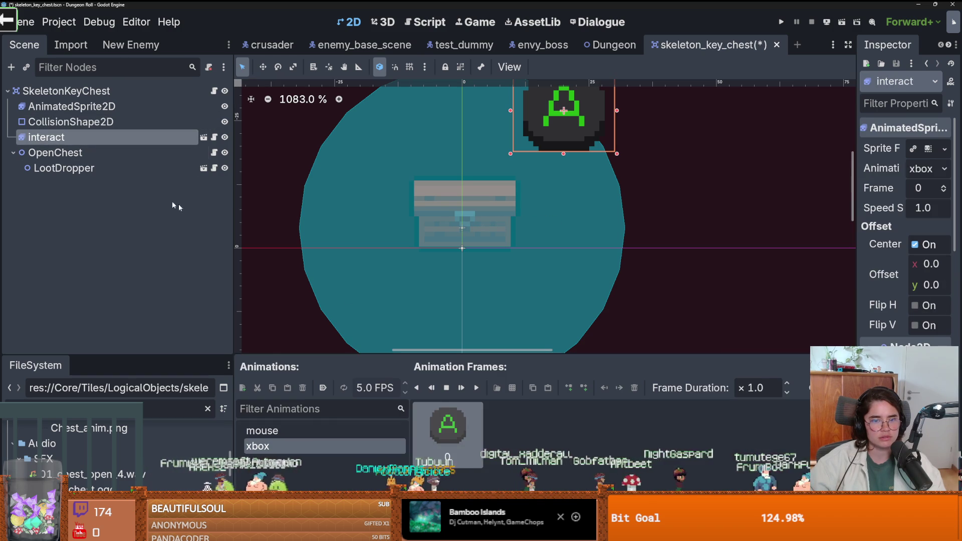
pyautogui.click(70, 107)
pyautogui.click(336, 447)
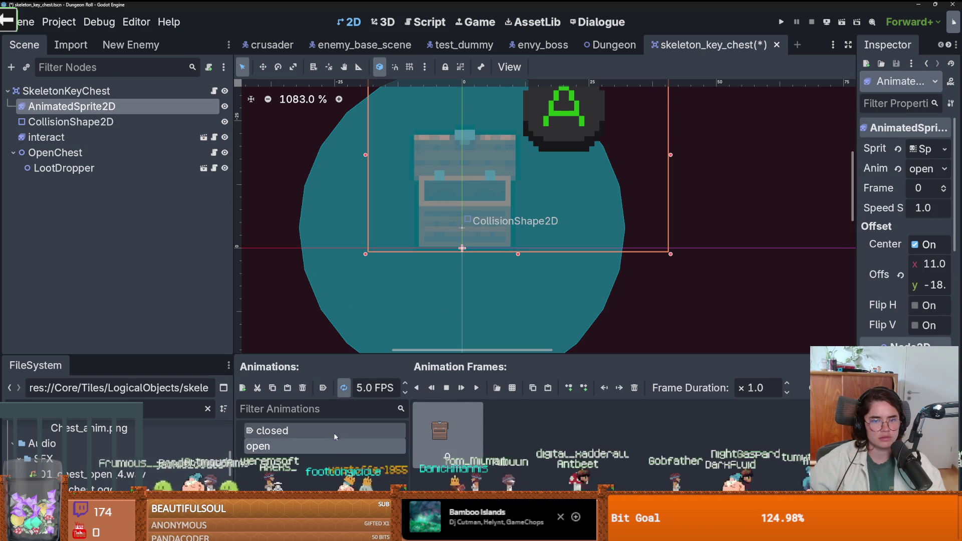
pyautogui.hotkey('ctrl', 's')
# Rename the SkeletonKeyChest root node to a Normal chest name and save
pyautogui.click(165, 91)
pyautogui.doubleClick(58, 90)
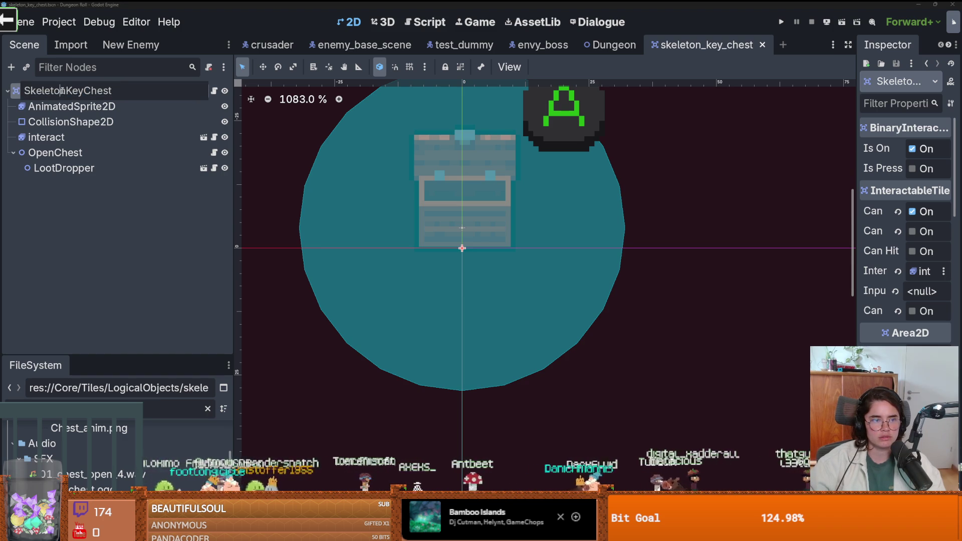
pyautogui.moveTo(58, 90); pyautogui.dragTo(24, 90)
pyautogui.write('N')
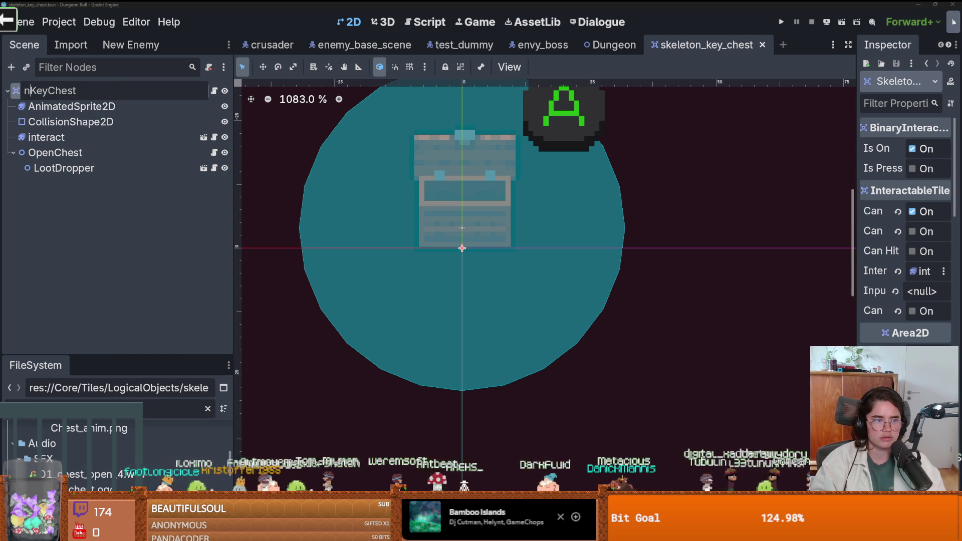
pyautogui.write('ormal')
pyautogui.press('Return')
pyautogui.doubleClick(66, 91)
pyautogui.moveTo(78, 91); pyautogui.dragTo(65, 91)
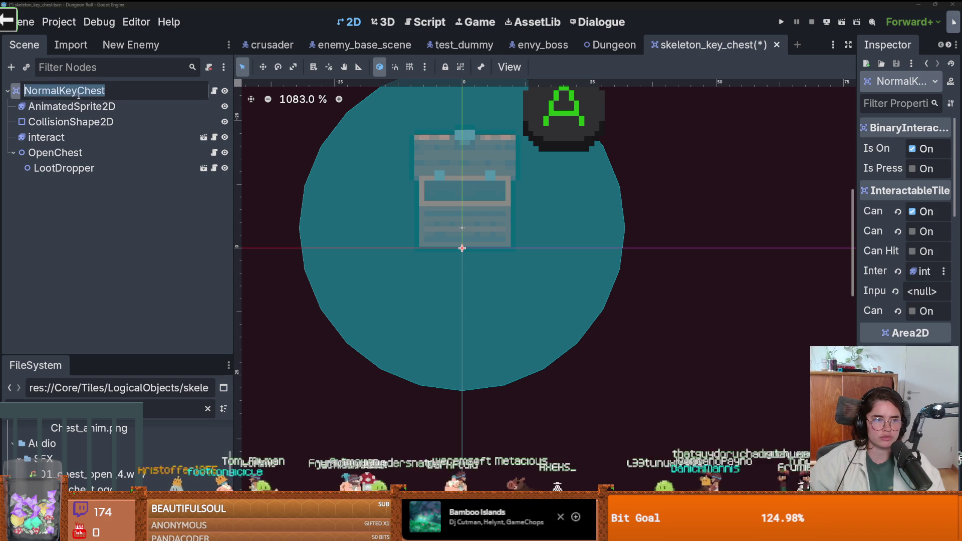
pyautogui.write('Ches')
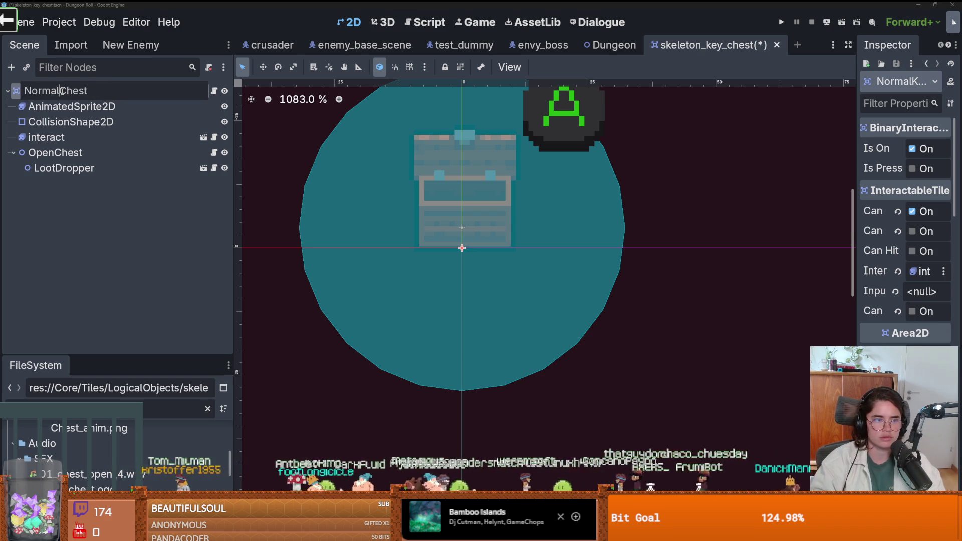
pyautogui.write('l')
pyautogui.press('Return')
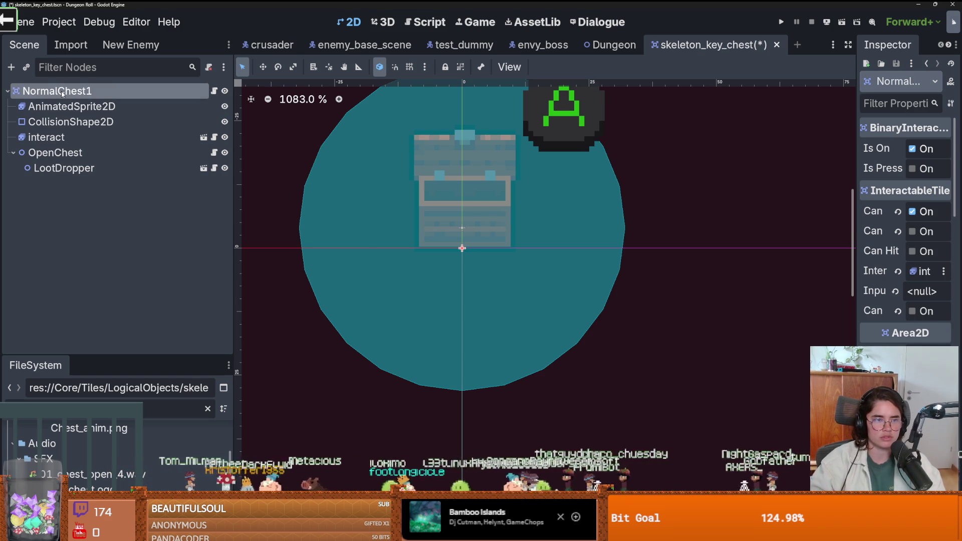
pyautogui.hotkey('ctrl', 's')
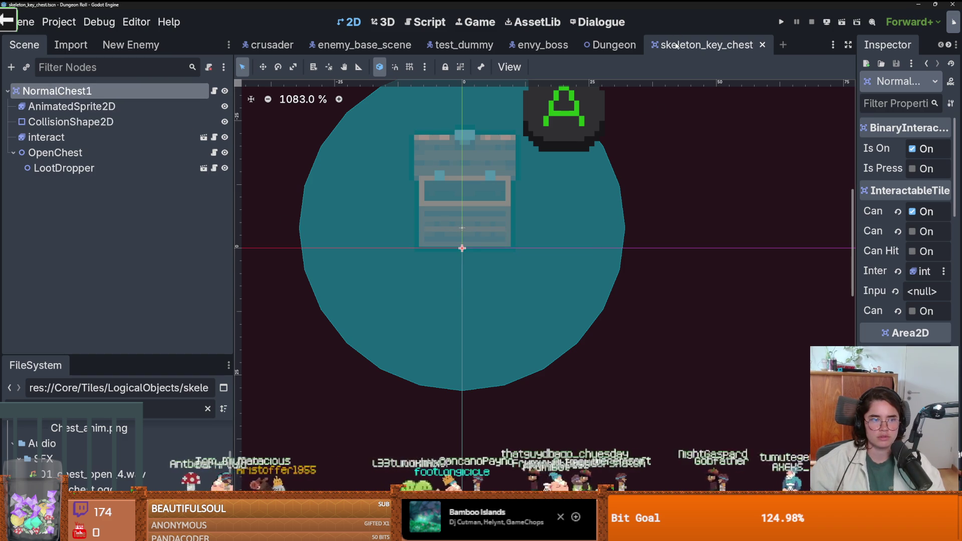
# Locate the chest scene file in the FileSystem dock, then return to the Dungeon scene
pyautogui.rightClick(677, 46)
pyautogui.click(722, 120)
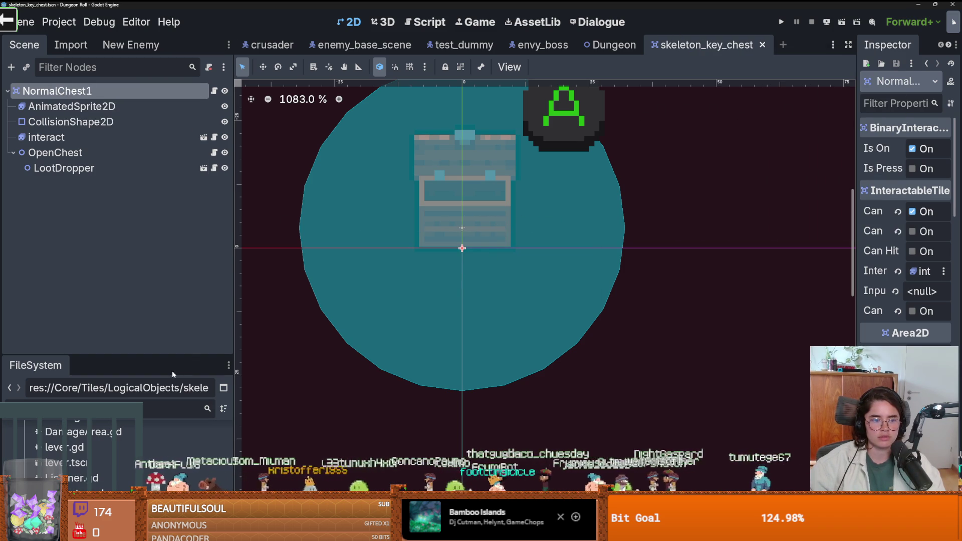
pyautogui.rightClick(108, 463)
pyautogui.press('Escape')
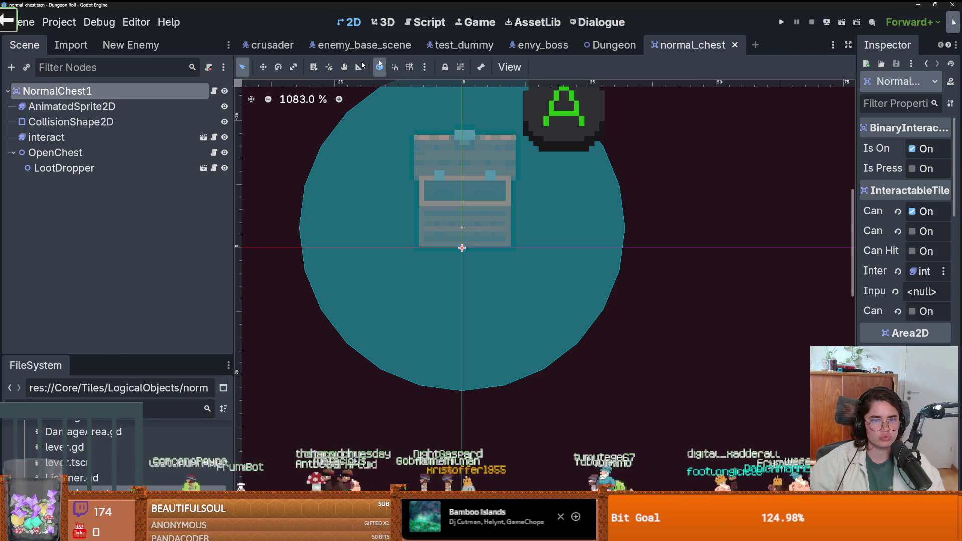
pyautogui.click(600, 47)
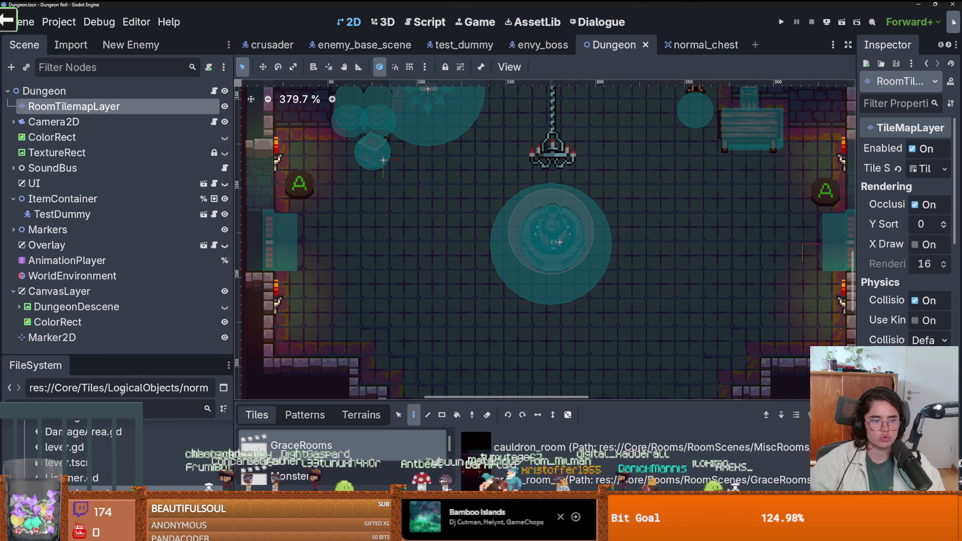
# Open monster_room_26.tscn from the FileSystem dock
pyautogui.moveTo(133, 355); pyautogui.dragTo(132, 99)
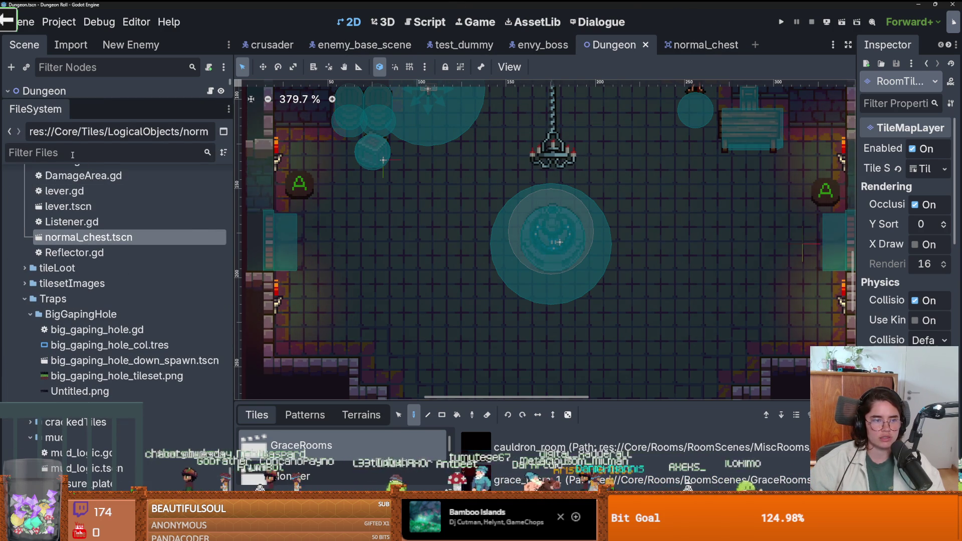
pyautogui.scroll(15, 152, 388)
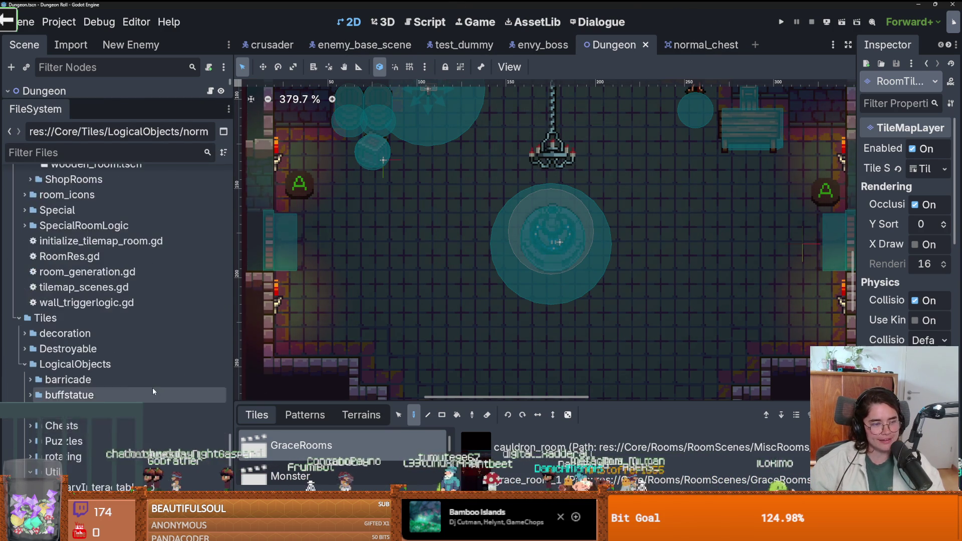
pyautogui.scroll(3, 165, 361)
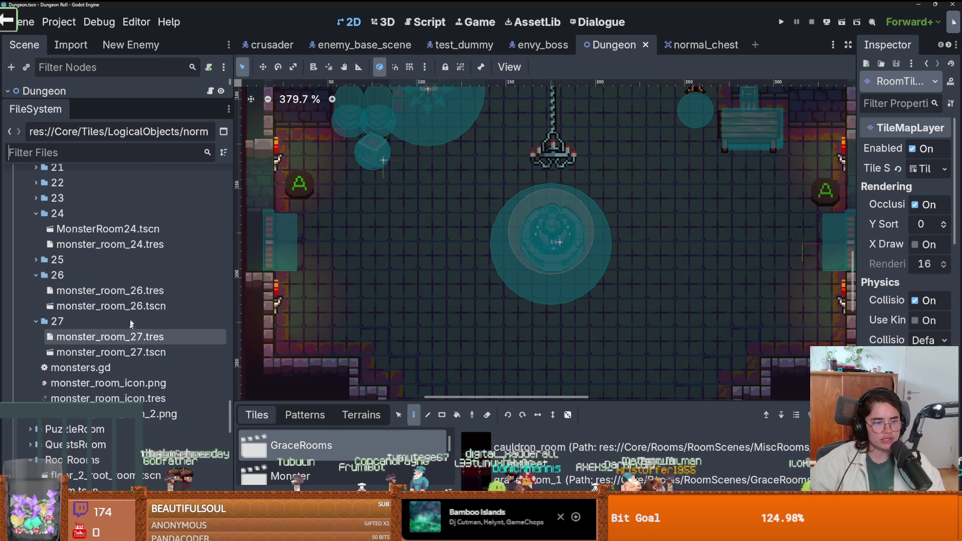
pyautogui.doubleClick(110, 306)
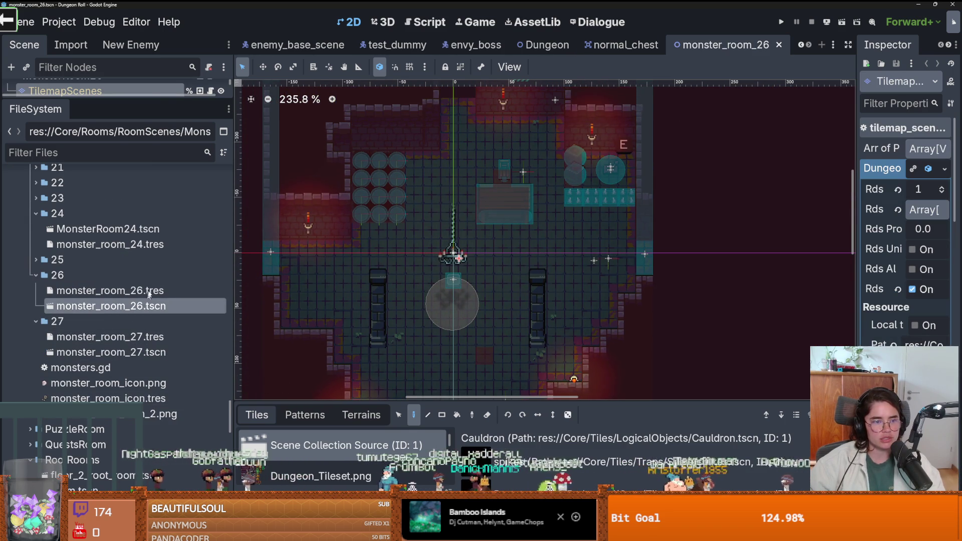
# Inspect the tileset's scene collection tiles, then open root_room.tscn
pyautogui.moveTo(153, 119); pyautogui.dragTo(151, 454)
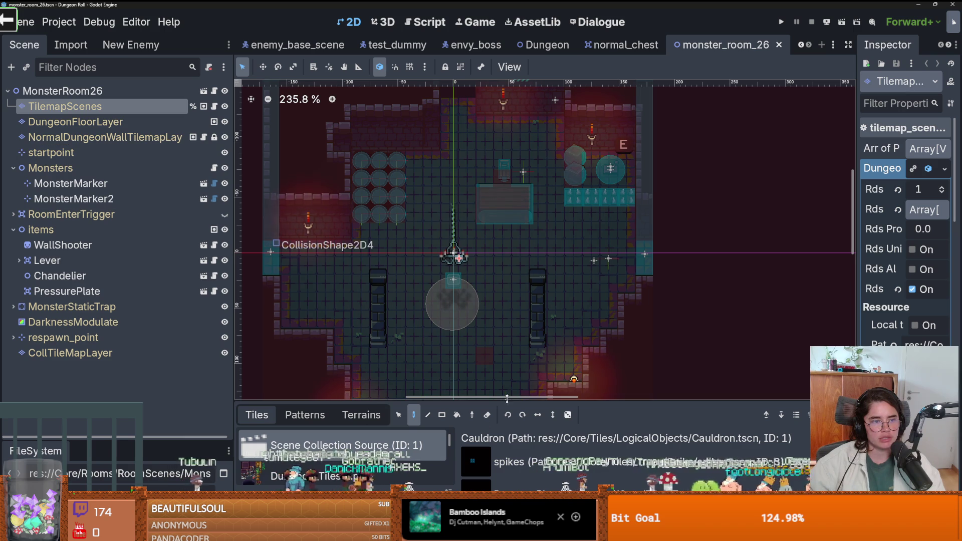
pyautogui.moveTo(504, 393); pyautogui.dragTo(504, 192)
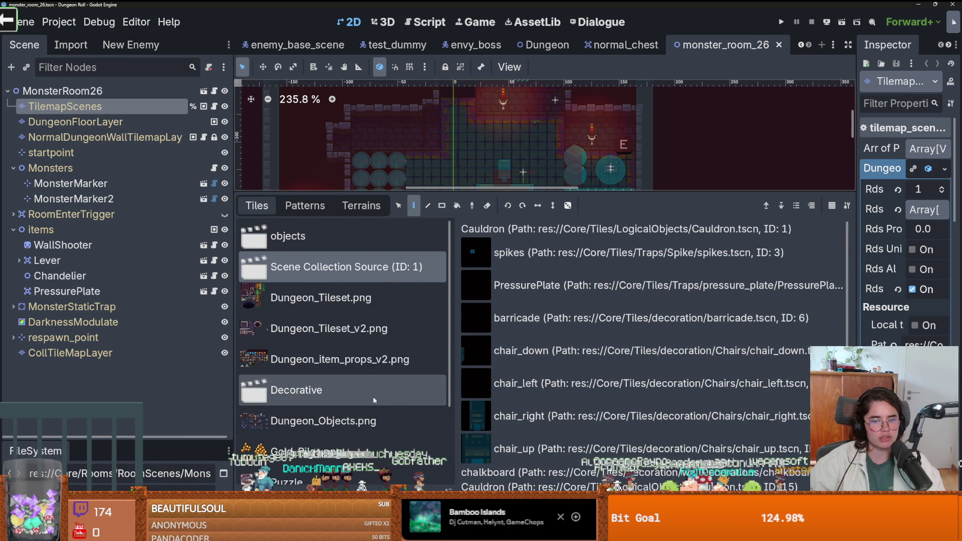
pyautogui.scroll(-3, 606, 444)
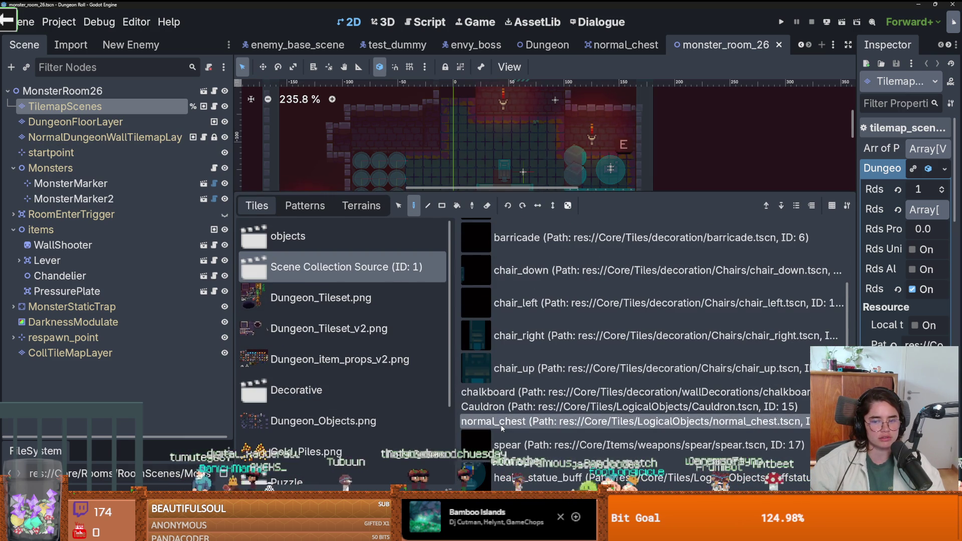
pyautogui.moveTo(514, 191); pyautogui.dragTo(506, 401)
pyautogui.scroll(5, 482, 246)
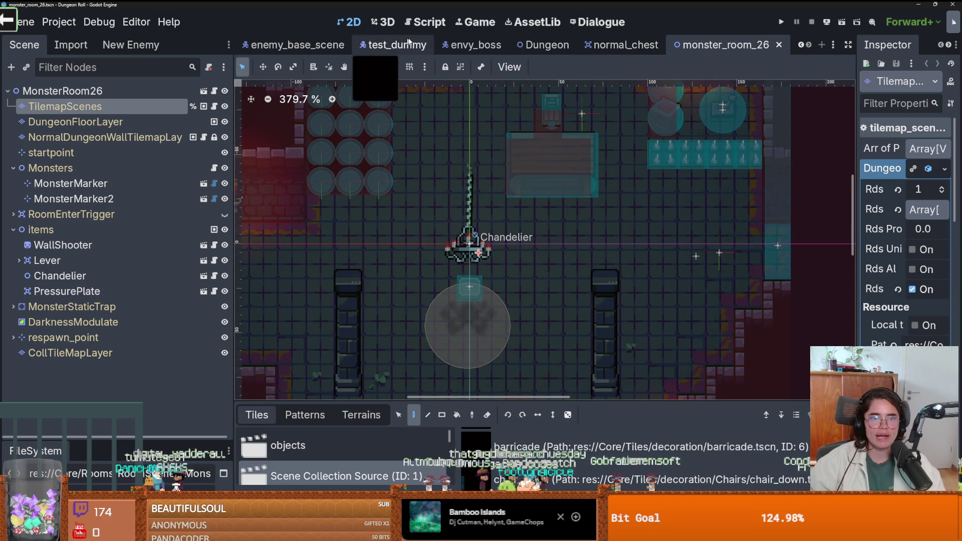
pyautogui.moveTo(156, 440); pyautogui.dragTo(150, 133)
pyautogui.scroll(5, 151, 300)
pyautogui.scroll(10, 126, 321)
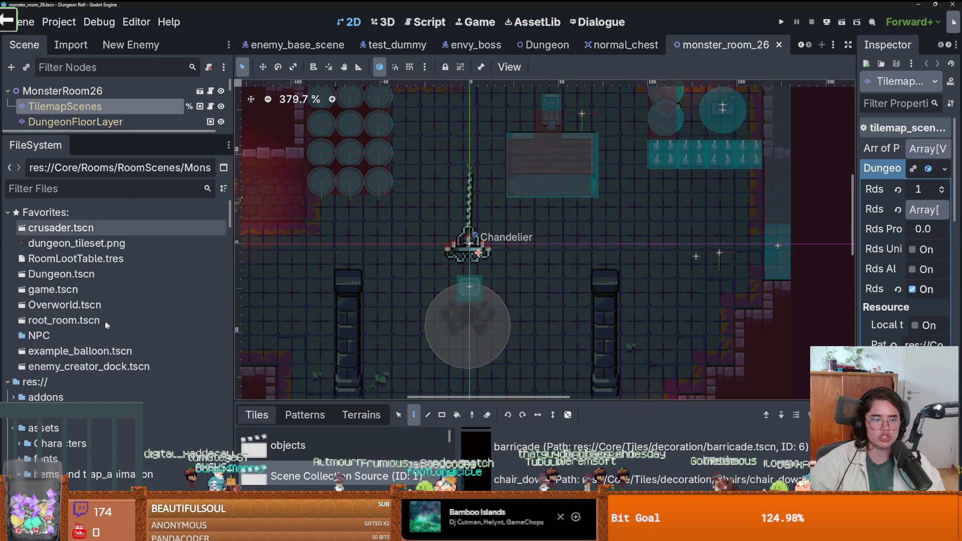
pyautogui.doubleClick(98, 321)
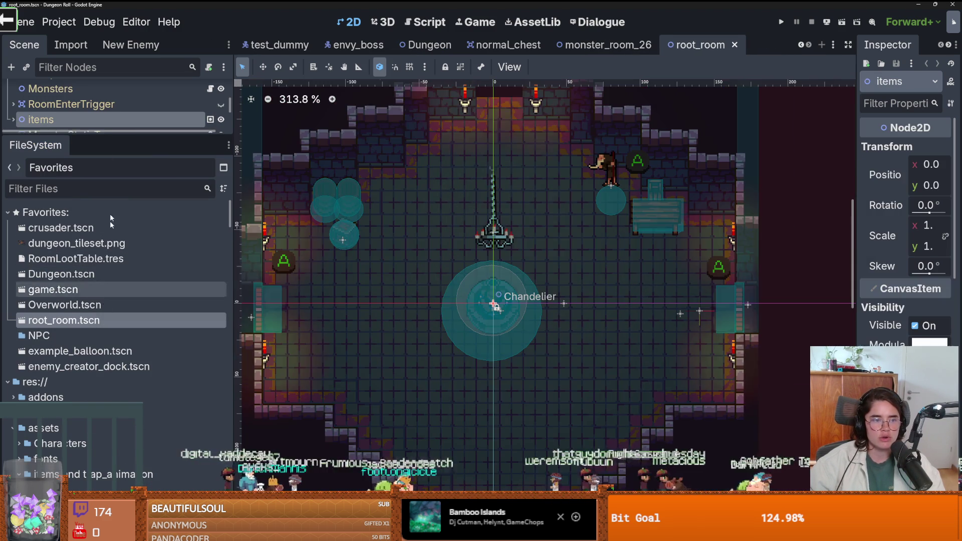
# Pick the normal_chest tile from the TilemapScenes layer's Scene Collection source
pyautogui.moveTo(104, 151); pyautogui.dragTo(104, 440)
pyautogui.click(494, 231)
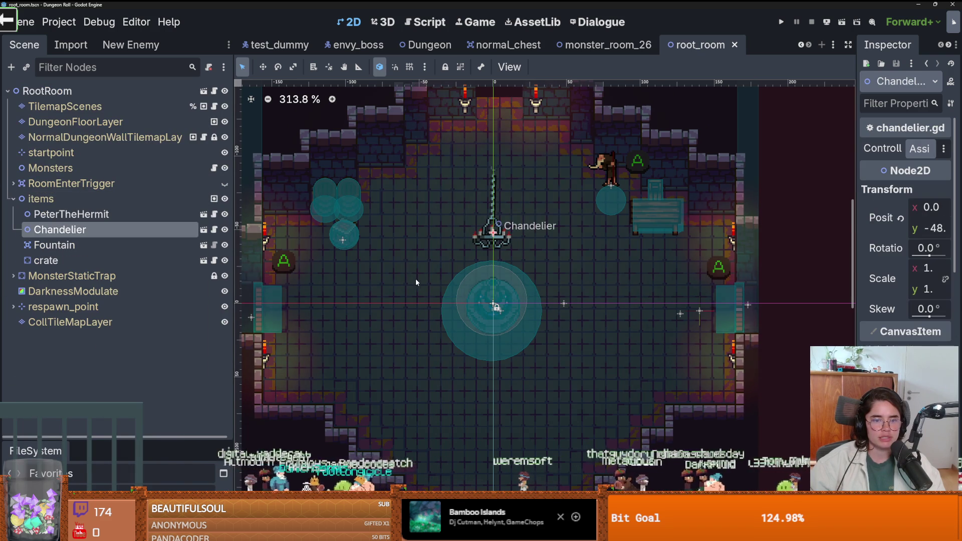
pyautogui.click(50, 107)
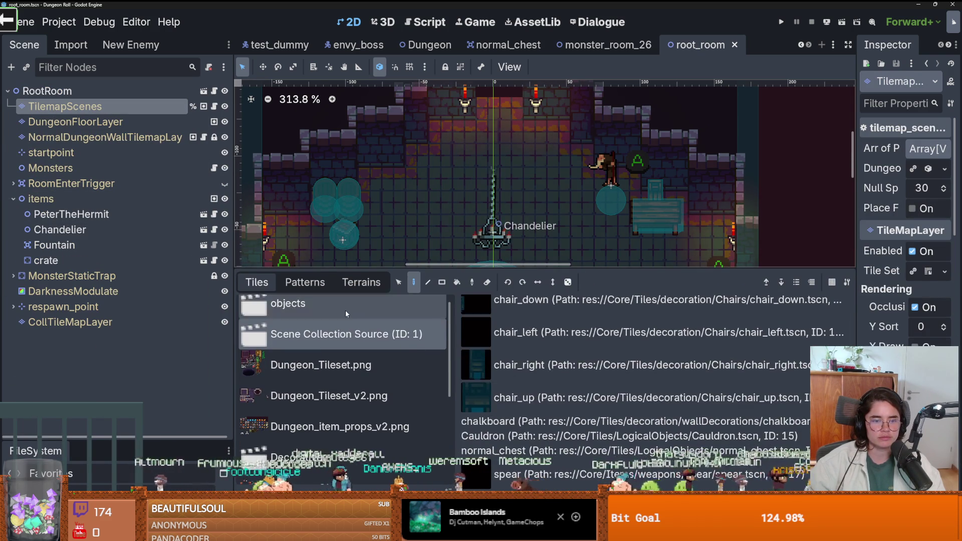
pyautogui.scroll(5, 521, 444)
pyautogui.click(346, 333)
pyautogui.scroll(-5, 577, 401)
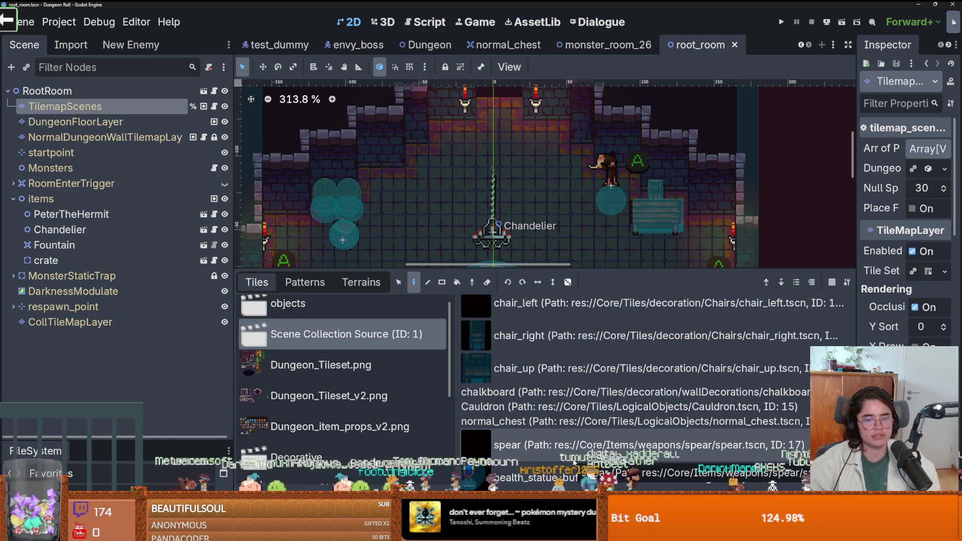
pyautogui.click(548, 421)
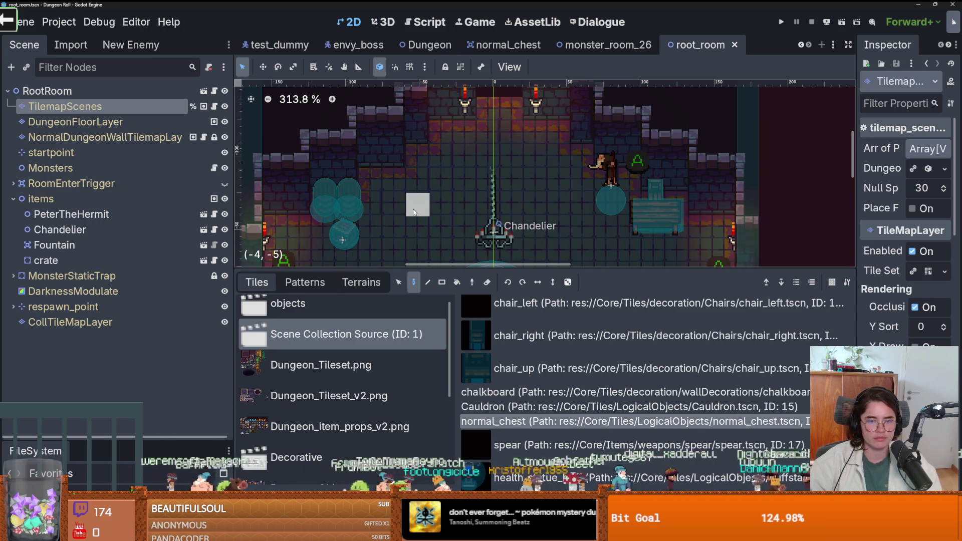
# Paint the chest near the top left of the chandelier, save the room, and run the game
pyautogui.click(451, 233)
pyautogui.hotkey('ctrl', 's')
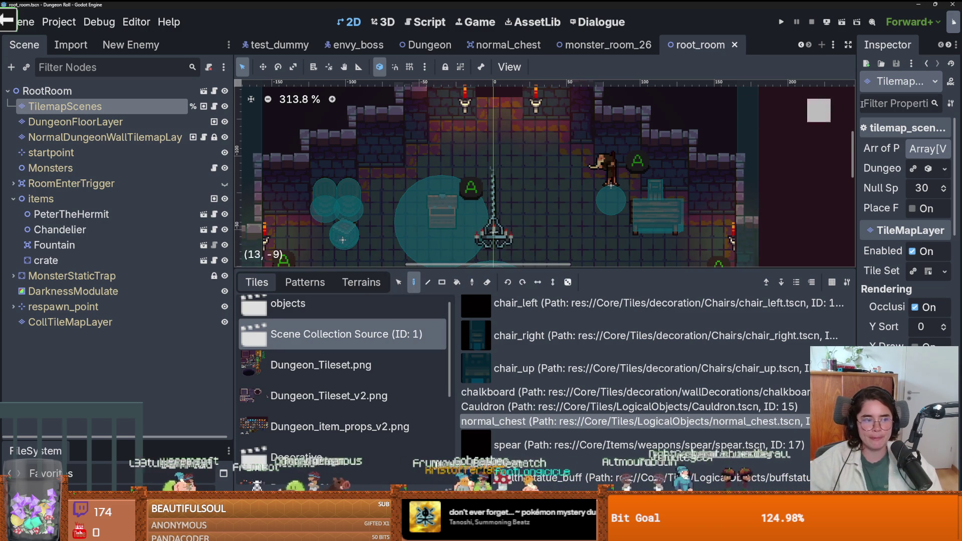
pyautogui.click(784, 22)
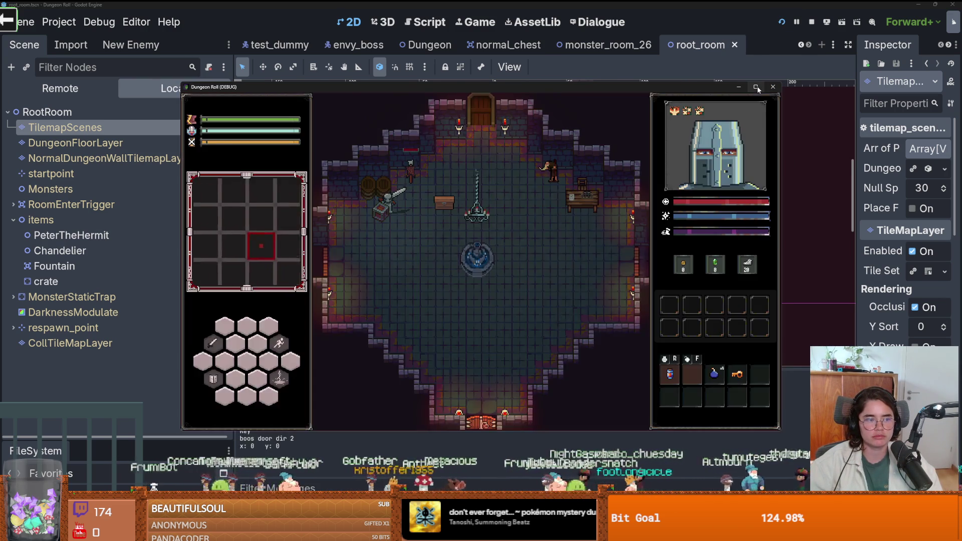
# Maximize the game window and walk the knight around the chest and statue
pyautogui.click(757, 87)
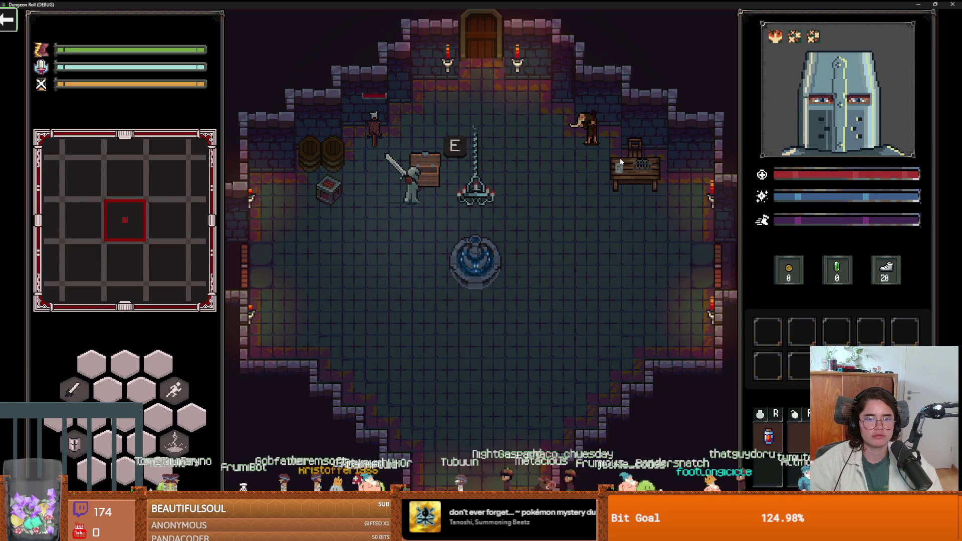
pyautogui.press('a')
pyautogui.press('w')
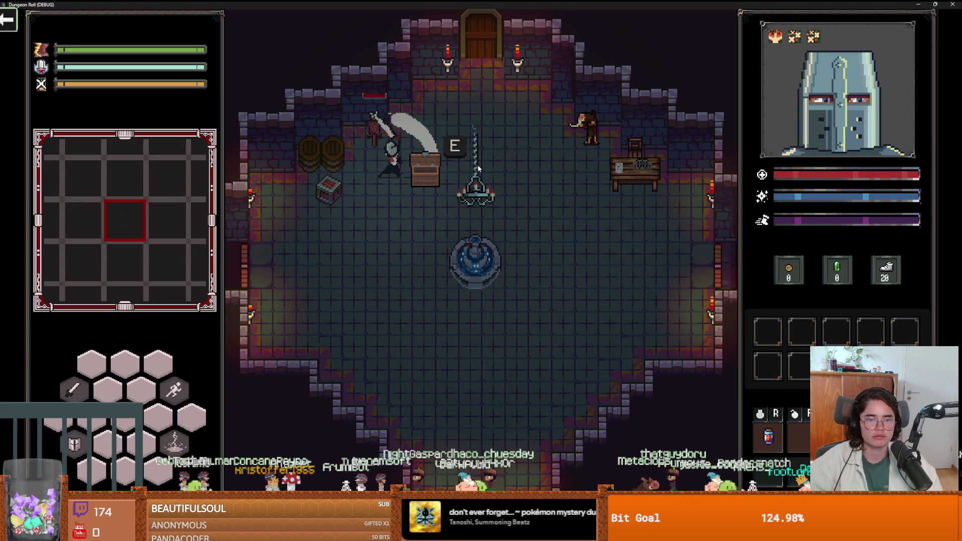
pyautogui.press('d')
pyautogui.press('a')
pyautogui.press('w')
pyautogui.press('s')
pyautogui.press('a')
pyautogui.press('s')
pyautogui.press('d')
pyautogui.press('w')
pyautogui.press('a')
pyautogui.press('a')
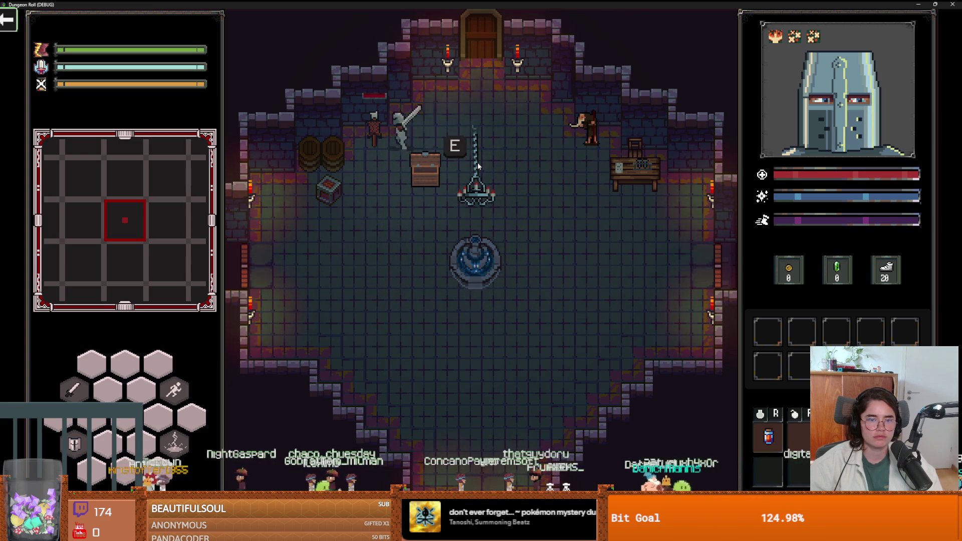
pyautogui.press('d')
pyautogui.press('s')
pyautogui.press('w')
pyautogui.press('s')
pyautogui.press('a')
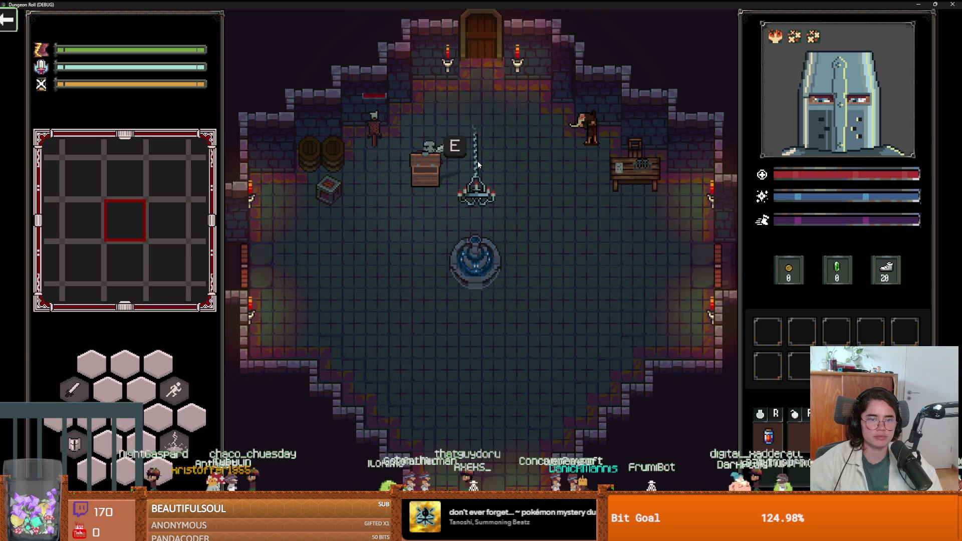
pyautogui.press('w')
pyautogui.press('d')
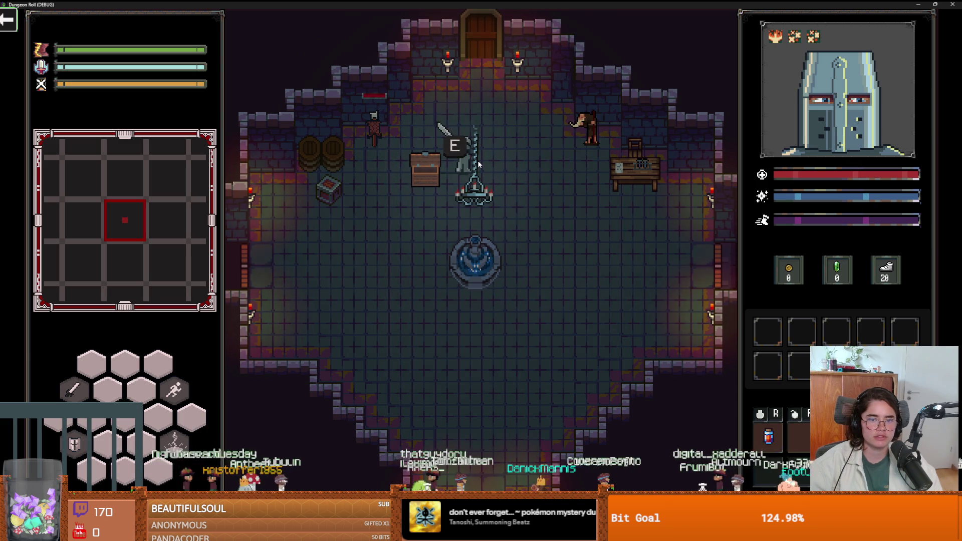
pyautogui.press('a')
pyautogui.press('d')
pyautogui.press('s')
pyautogui.press('a')
pyautogui.press('w')
pyautogui.press('d')
pyautogui.press('s')
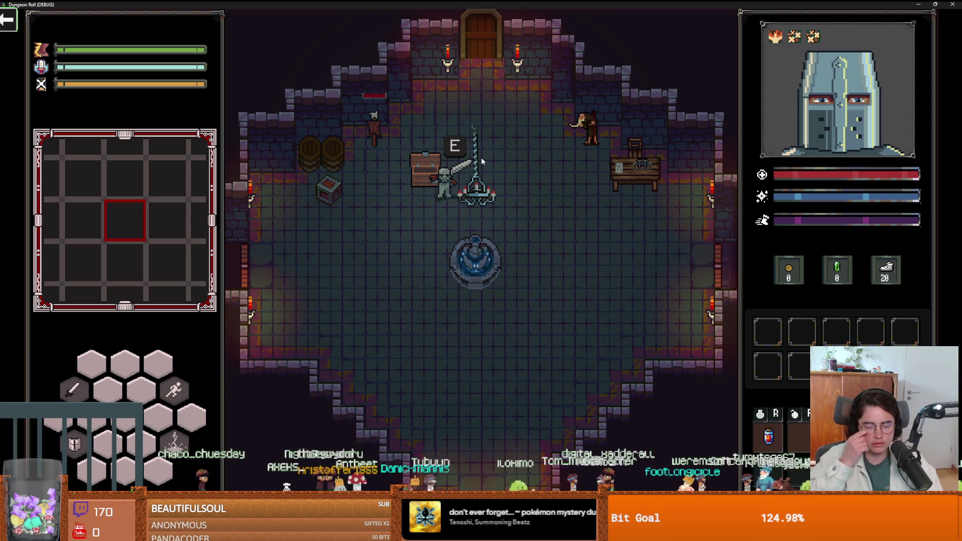
pyautogui.press('s')
pyautogui.press('a')
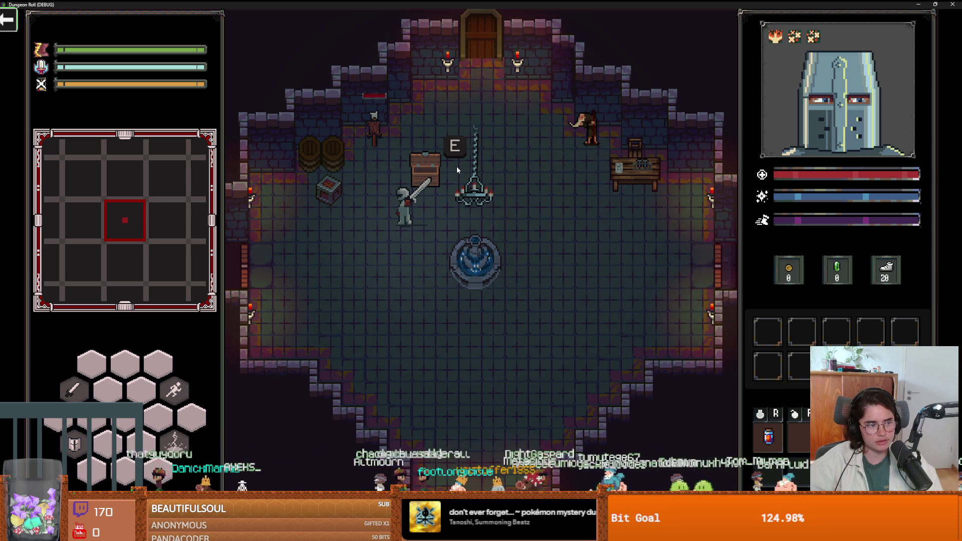
# Swing the sword, circle the chest until its E prompt shows, then return to Aseprite
pyautogui.click(437, 218)
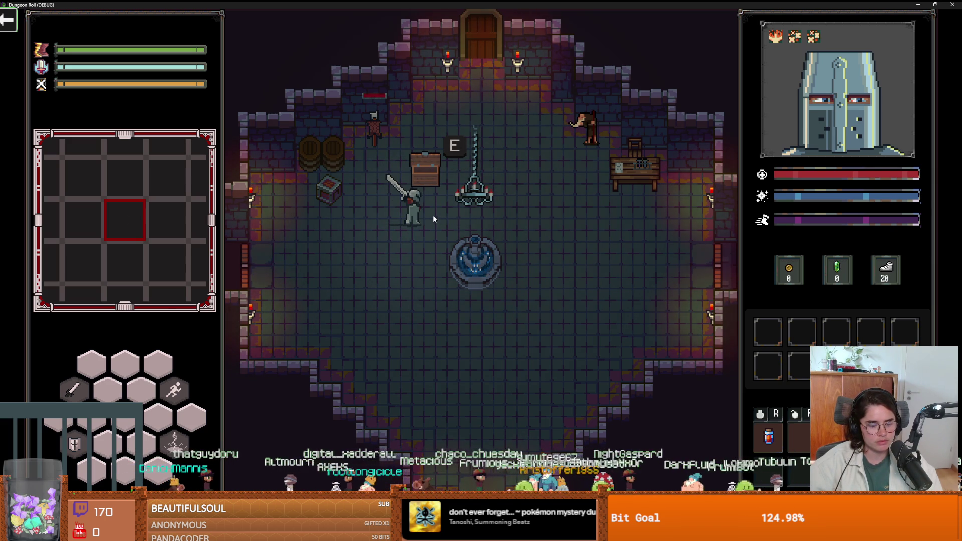
pyautogui.press('d')
pyautogui.press('w')
pyautogui.press('s')
pyautogui.press('a')
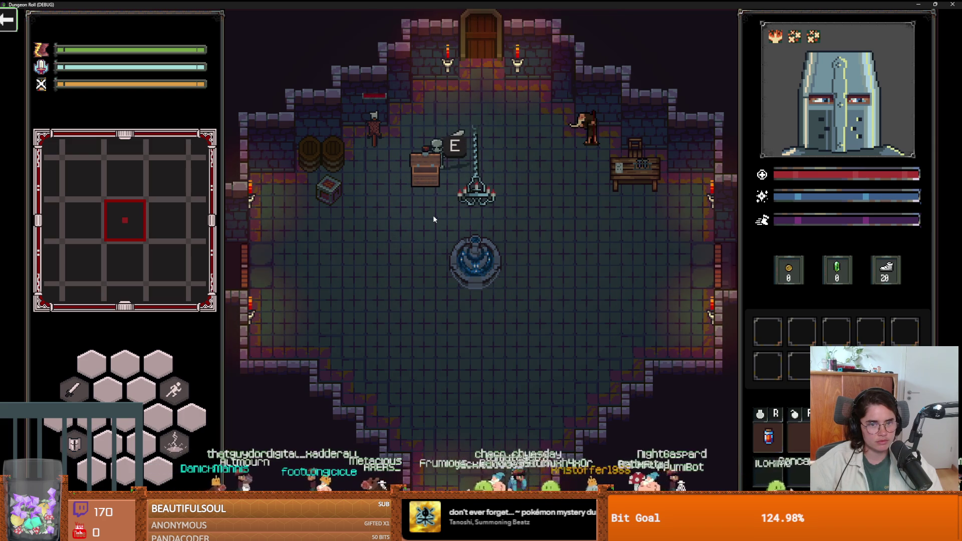
pyautogui.press('w')
pyautogui.press('d')
pyautogui.press('a')
pyautogui.press('w')
pyautogui.press('d')
pyautogui.press('a')
pyautogui.press('w')
pyautogui.press('s')
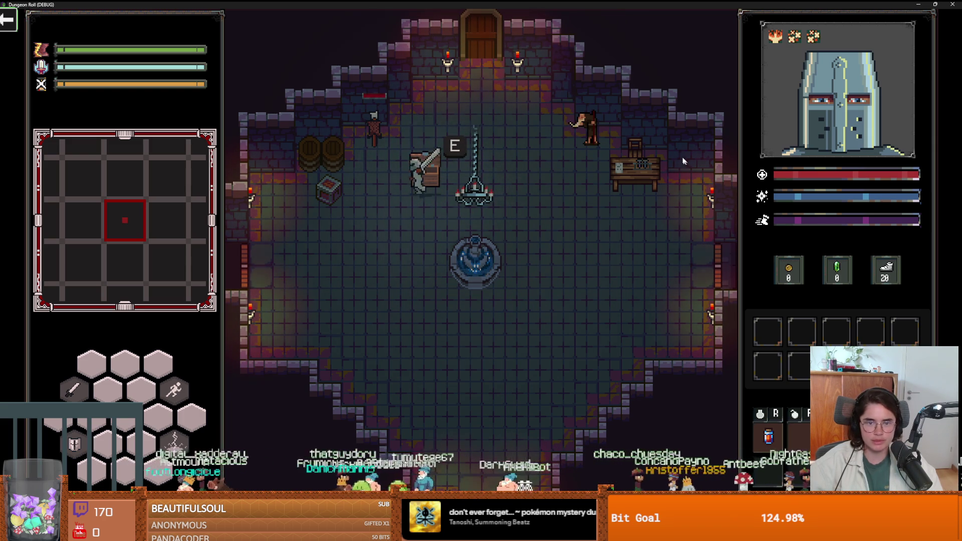
pyautogui.press('a')
pyautogui.hotkey('alt', 'Tab')
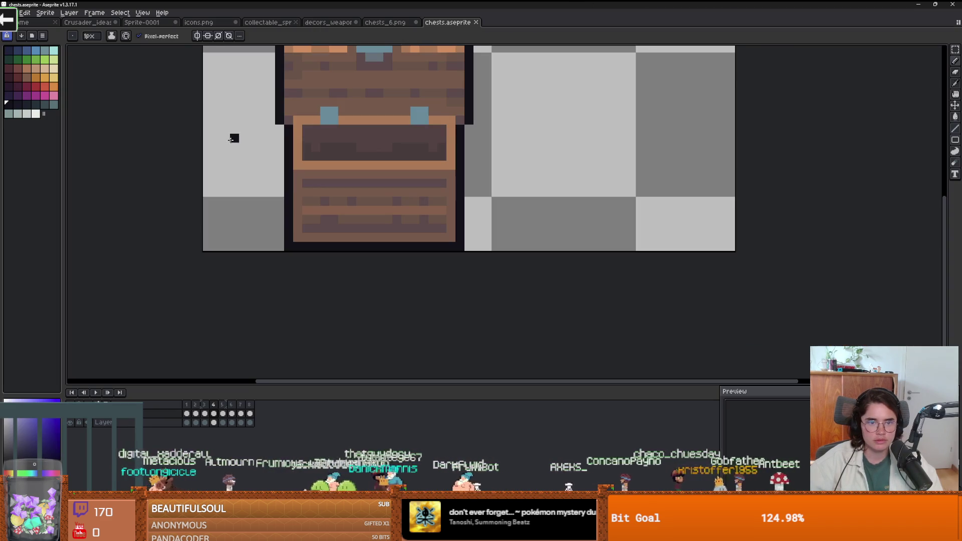
# Preview Brightness/Contrast with contrast raised to 100, then cancel it
pyautogui.click(24, 15)
pyautogui.moveTo(61, 213)
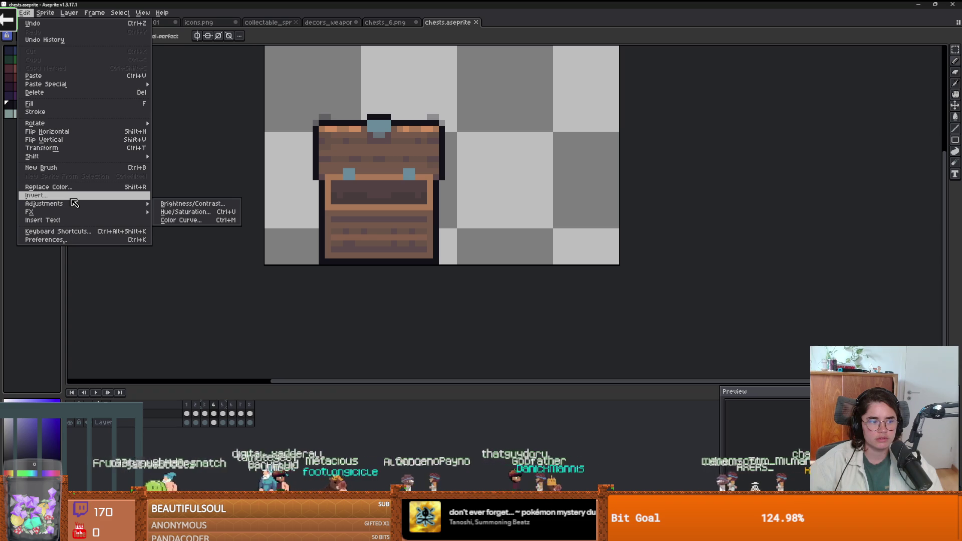
pyautogui.click(201, 204)
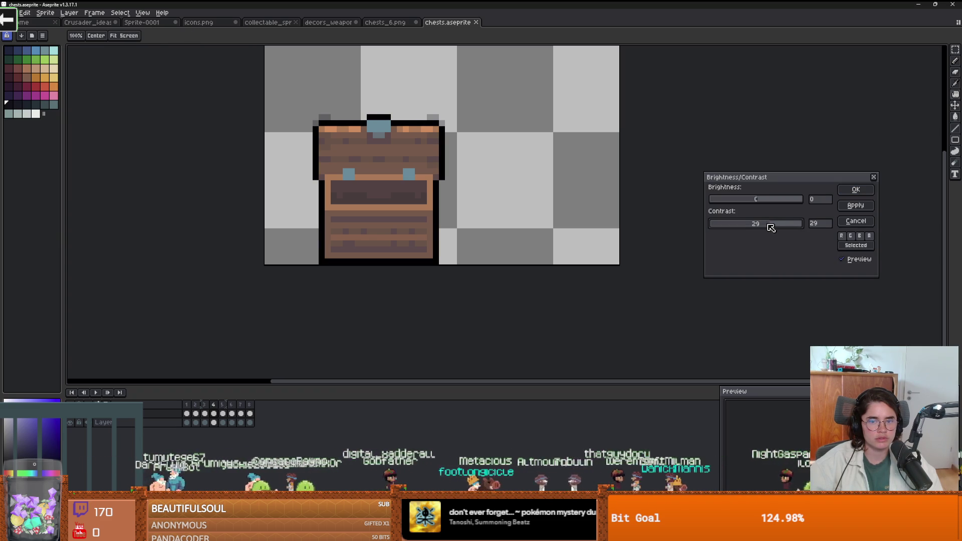
pyautogui.moveTo(800, 228)
pyautogui.mouseDown()
pyautogui.moveTo(657, 217)
pyautogui.moveTo(877, 236)
pyautogui.mouseUp()
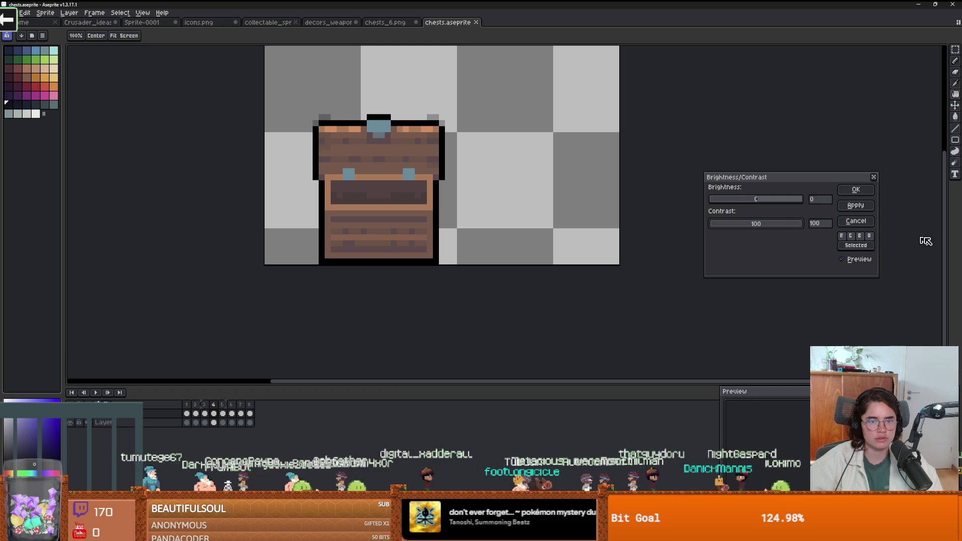
pyautogui.click(874, 177)
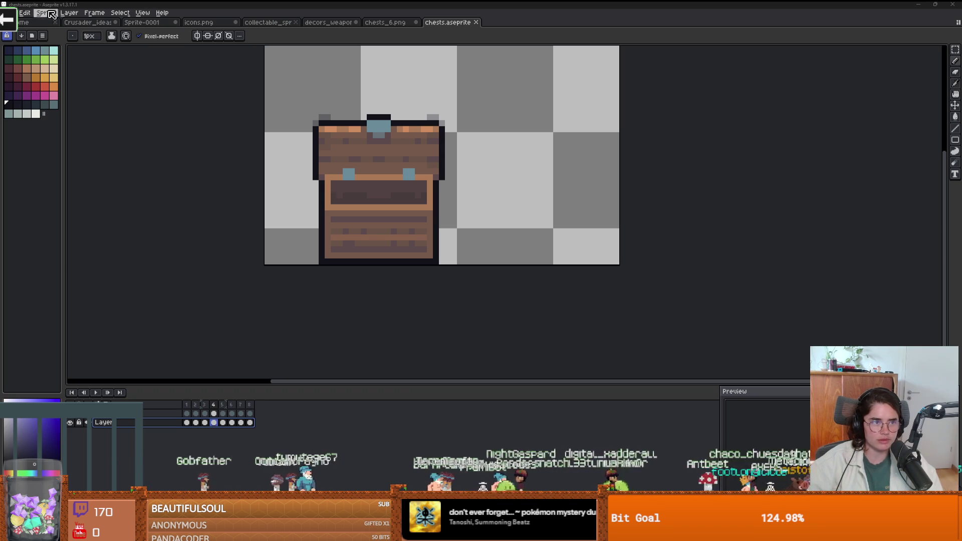
pyautogui.click(17, 13)
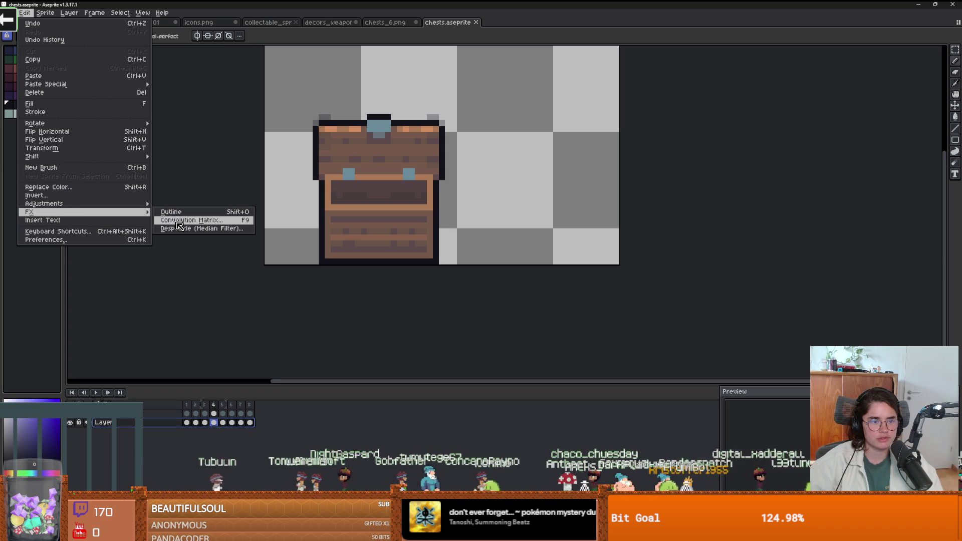
# Apply Hue/Saturation to the chest with saturation 19 and value -12
pyautogui.moveTo(111, 208)
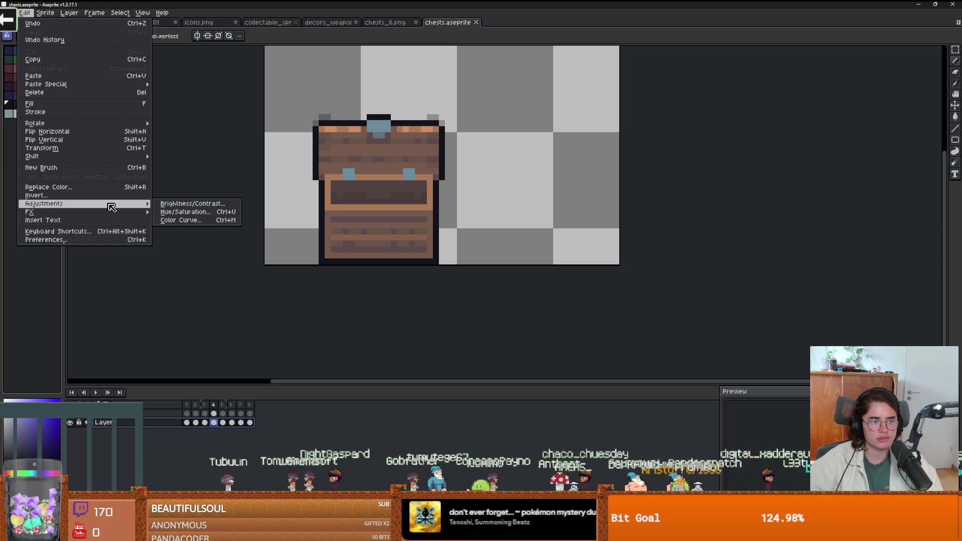
pyautogui.click(195, 213)
pyautogui.moveTo(752, 195); pyautogui.dragTo(753, 195)
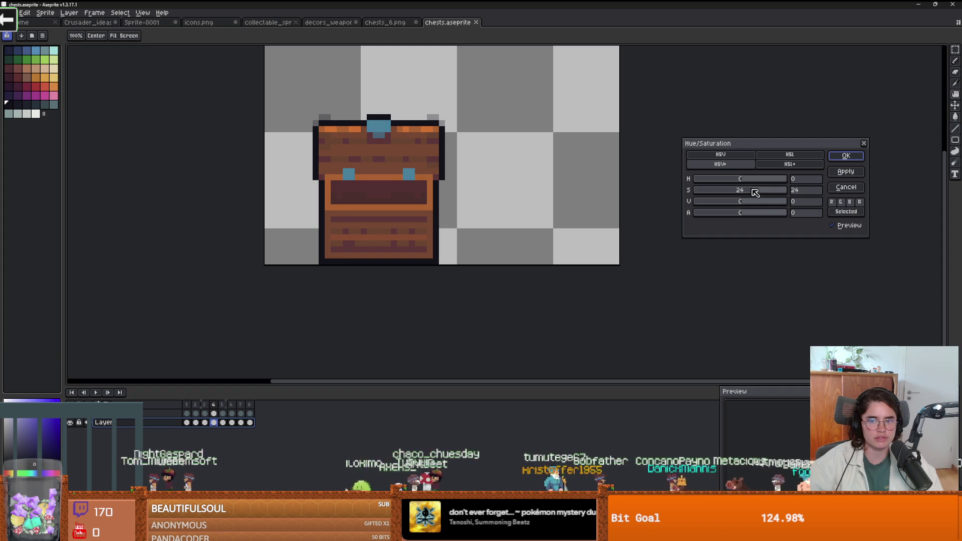
pyautogui.moveTo(741, 180)
pyautogui.mouseDown()
pyautogui.moveTo(708, 182)
pyautogui.moveTo(762, 184)
pyautogui.moveTo(746, 185)
pyautogui.mouseUp()
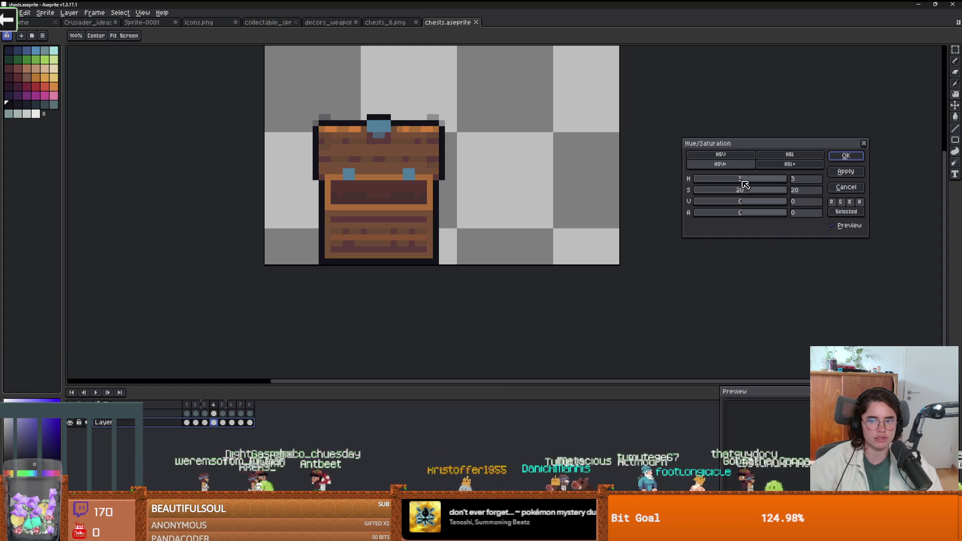
pyautogui.moveTo(707, 204); pyautogui.dragTo(739, 204)
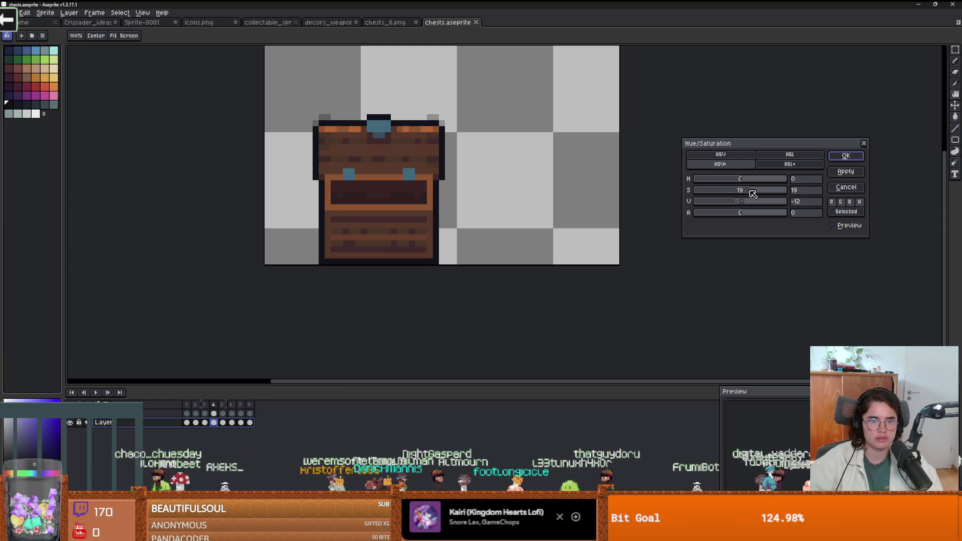
pyautogui.click(845, 173)
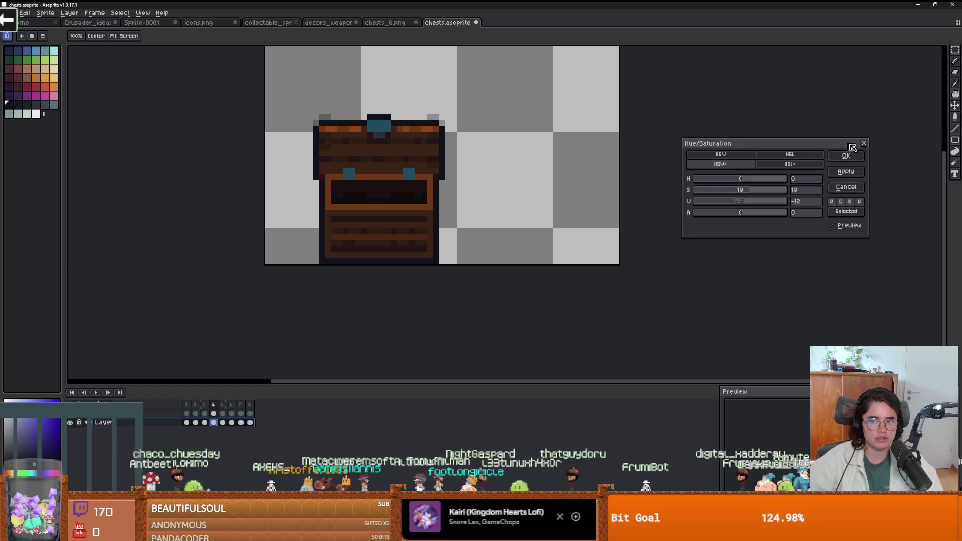
pyautogui.click(865, 146)
# Return to the closed chest frame and play through the lid-opening frames
pyautogui.scroll(-1, 572, 168)
pyautogui.scroll(1, 517, 179)
pyautogui.press('v')
pyautogui.click(199, 404)
pyautogui.click(188, 411)
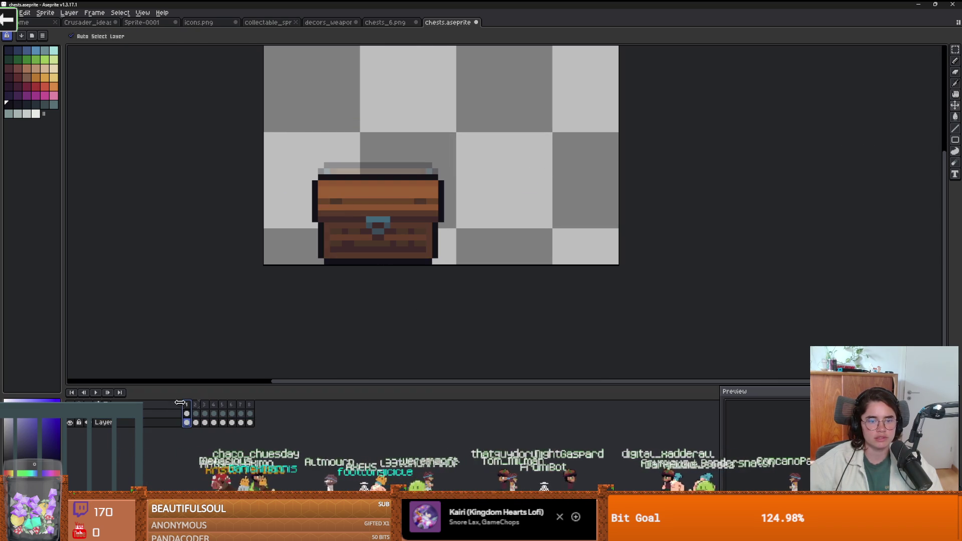
pyautogui.press('Return')
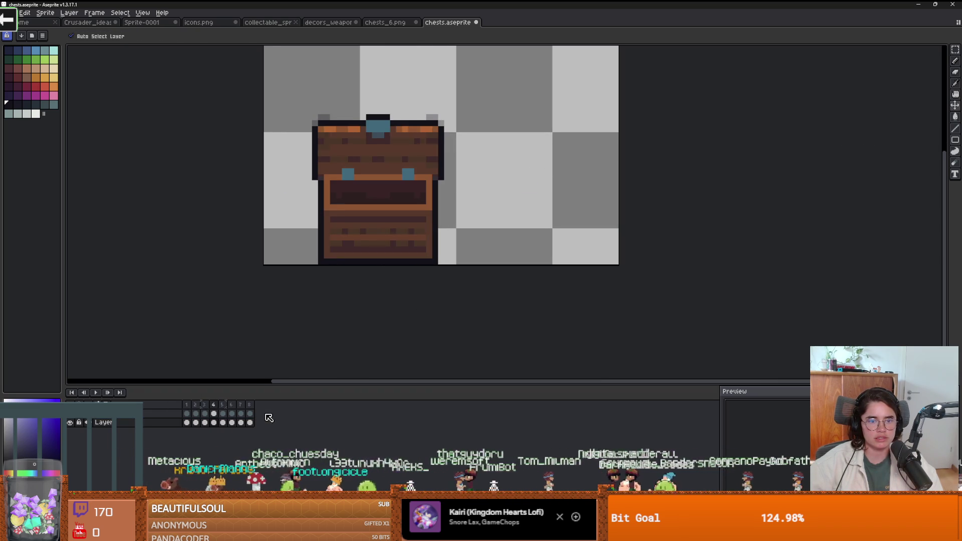
pyautogui.press('b')
# Export the sprite sheet over chests.png, then stop the running game in Godot
pyautogui.click(12, 12)
pyautogui.moveTo(30, 82)
pyautogui.click(115, 95)
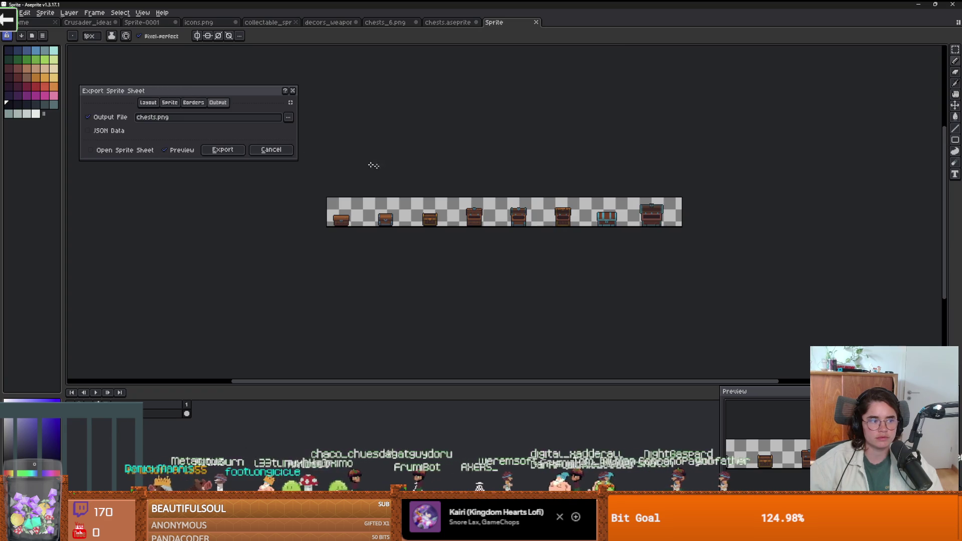
pyautogui.click(223, 151)
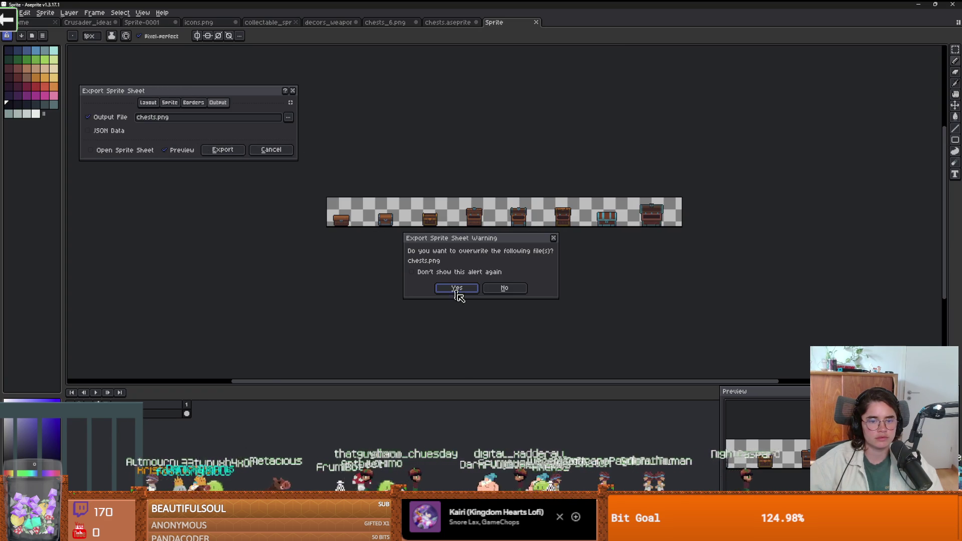
pyautogui.click(456, 288)
pyautogui.hotkey('alt', 'Tab')
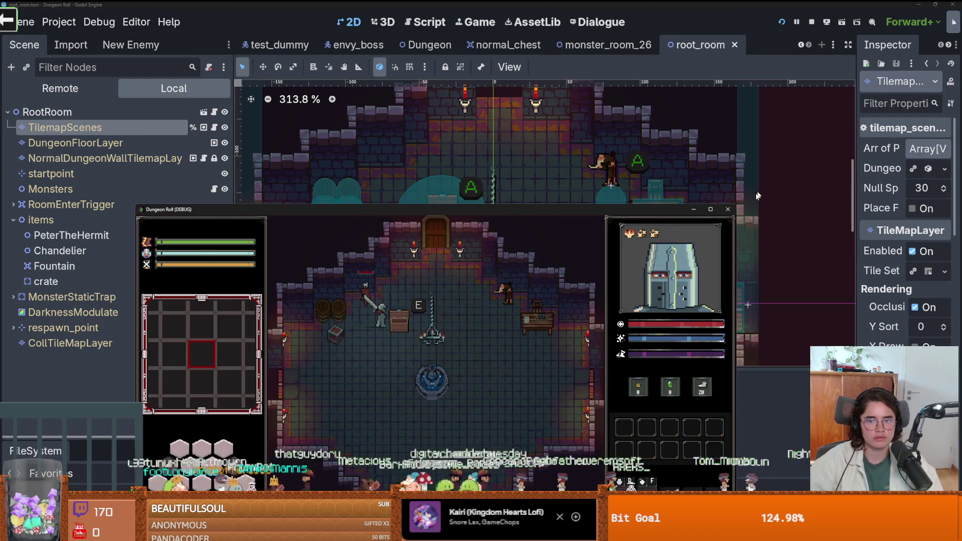
pyautogui.click(728, 209)
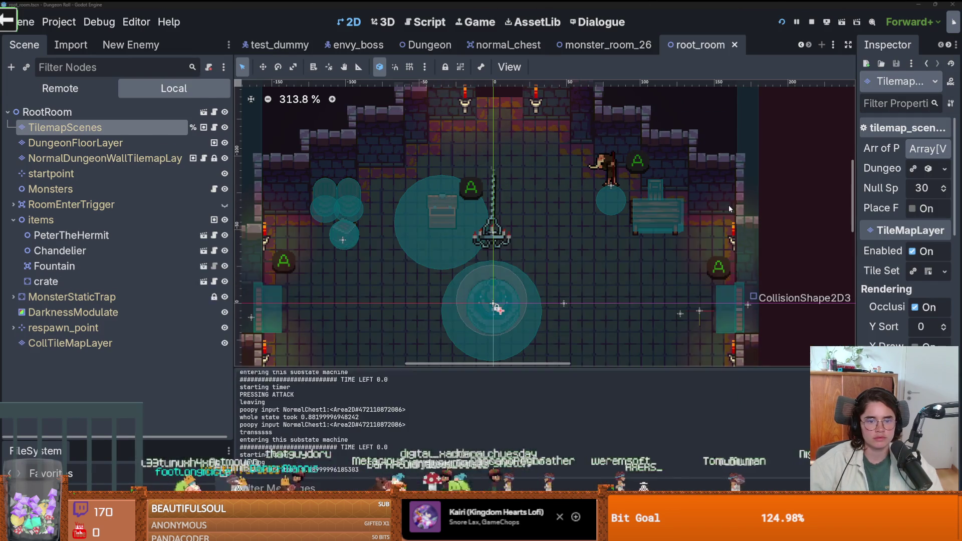
# Relaunch the game maximized and walk the knight around the recoloured chest
pyautogui.click(782, 22)
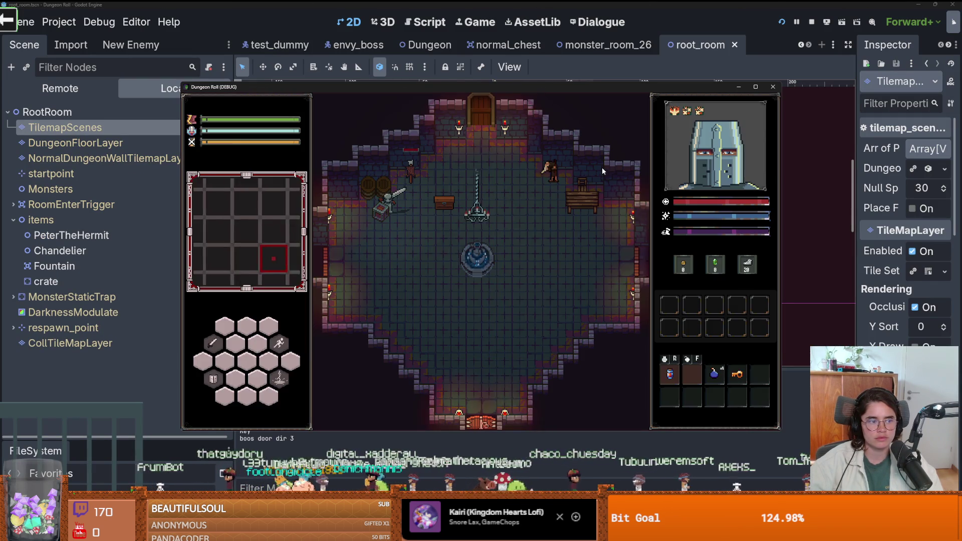
pyautogui.click(757, 87)
pyautogui.press('d')
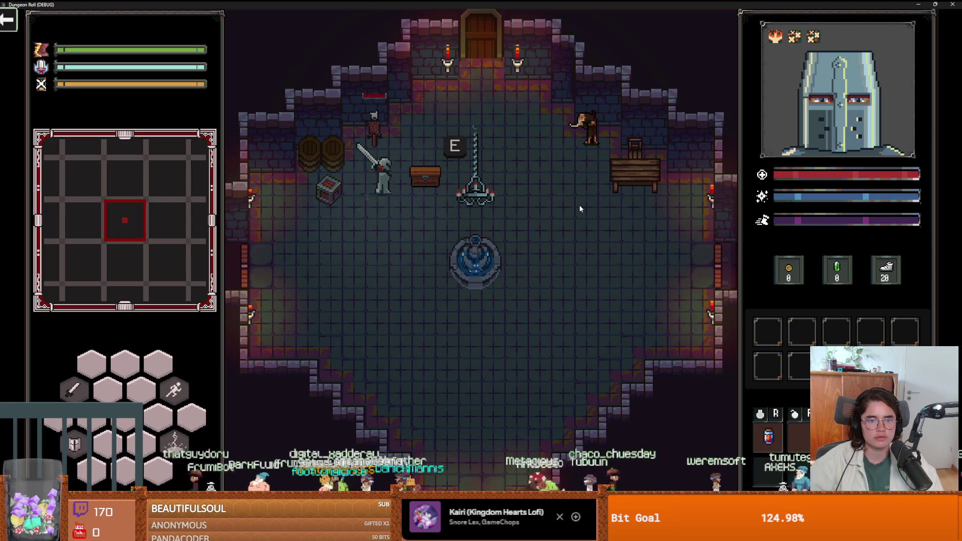
pyautogui.press('s')
pyautogui.press('d')
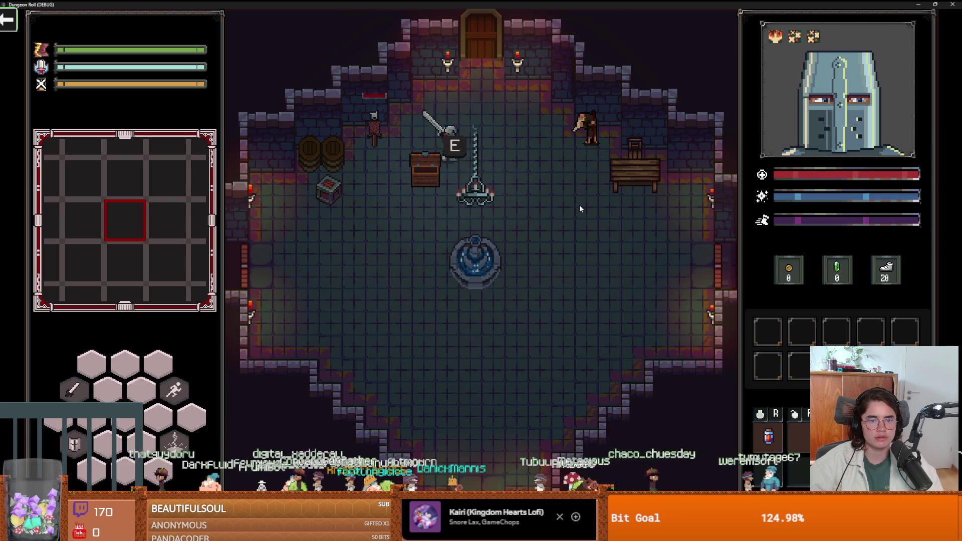
pyautogui.press('a')
pyautogui.press('d')
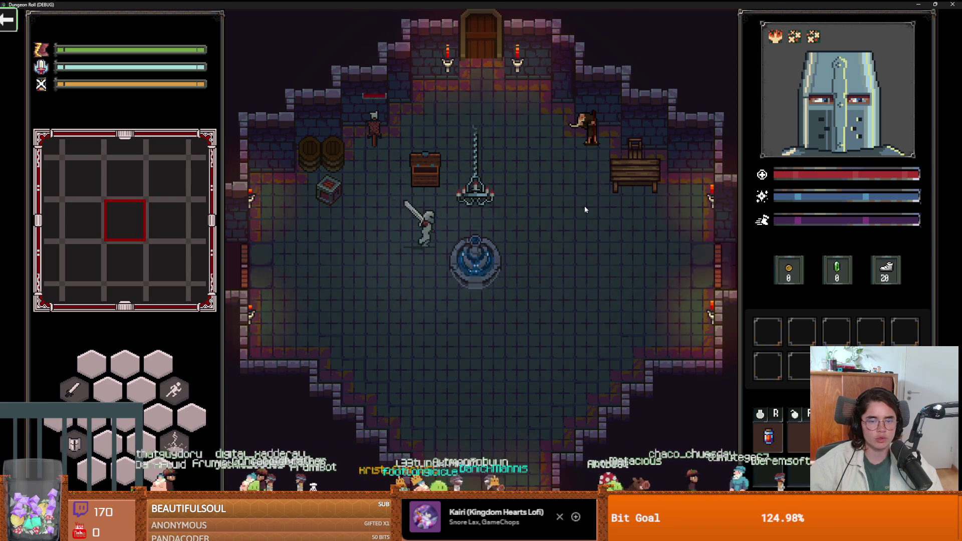
# Close the game window and save the root_room scene
pyautogui.press('super+Down')
pyautogui.click(744, 126)
pyautogui.hotkey('ctrl', 's')
pyautogui.scroll(-5, 507, 299)
pyautogui.scroll(4, 507, 299)
pyautogui.scroll(5, 507, 298)
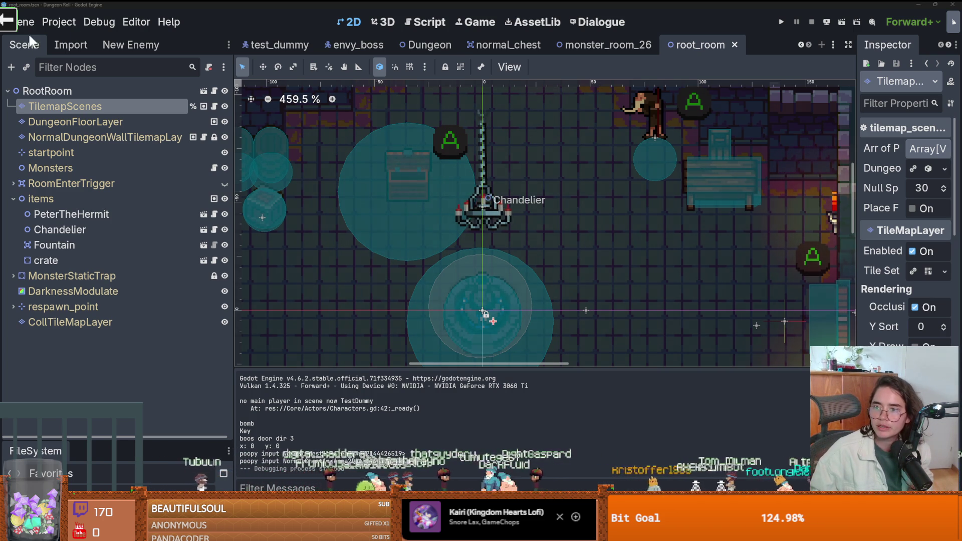
# Run with F5 to load the launcher showing Cannon, notWorms and Space Shooter cards
pyautogui.press('F5')
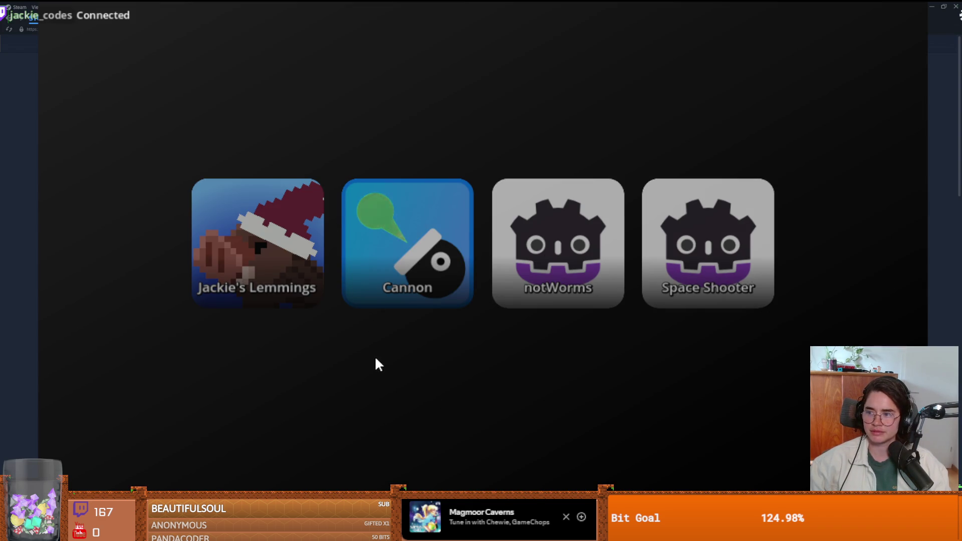
# Open the Daddy store page, watch its trailer fullscreen, and scroll through the customer reviews
pyautogui.click(209, 269)
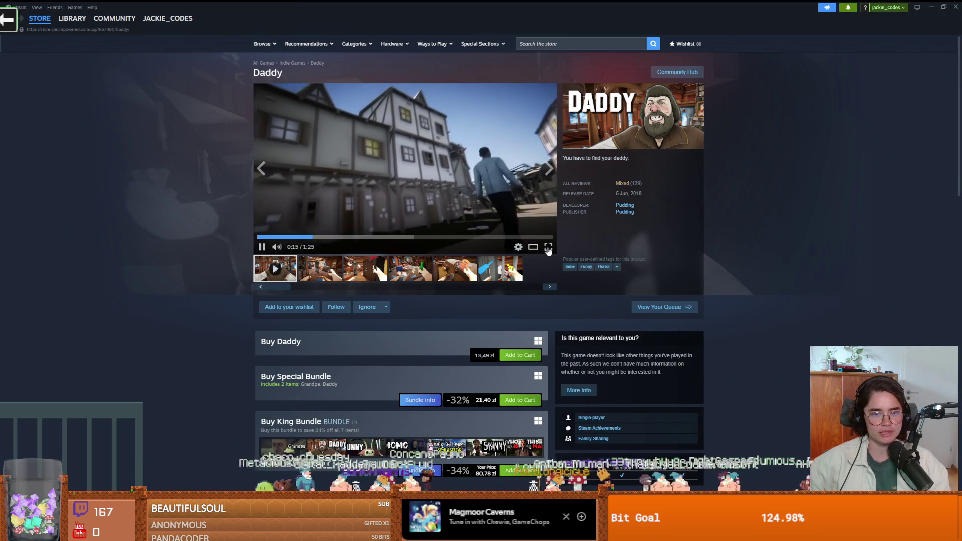
pyautogui.click(549, 247)
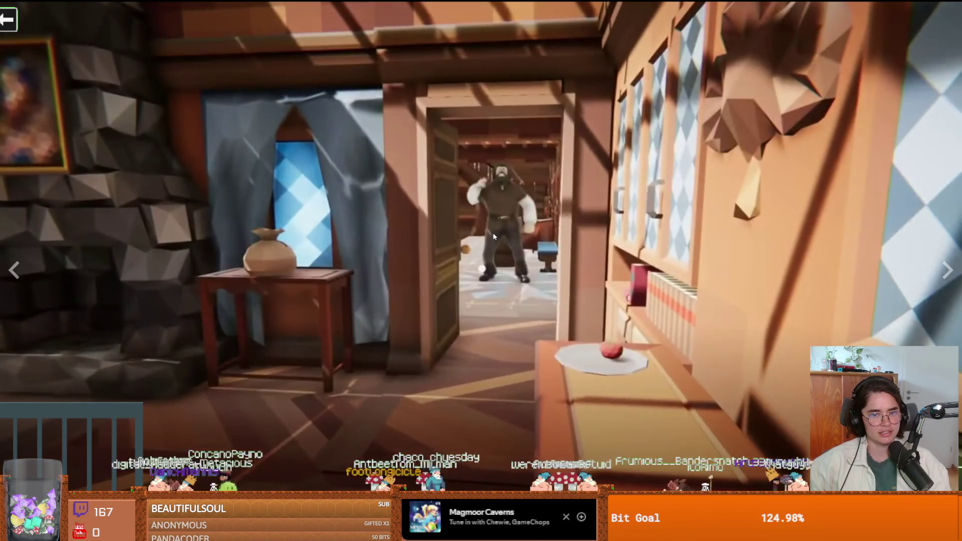
pyautogui.press('Escape')
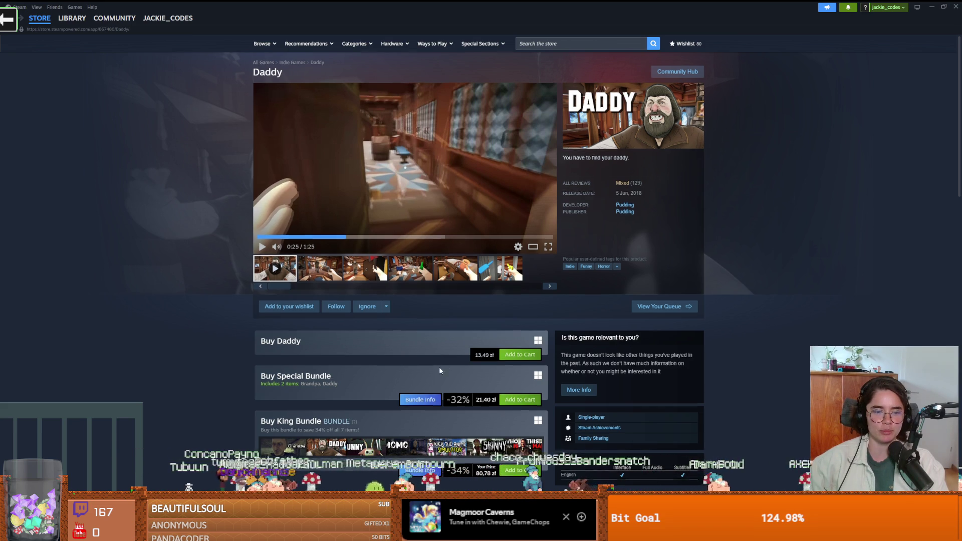
pyautogui.scroll(-15, 431, 371)
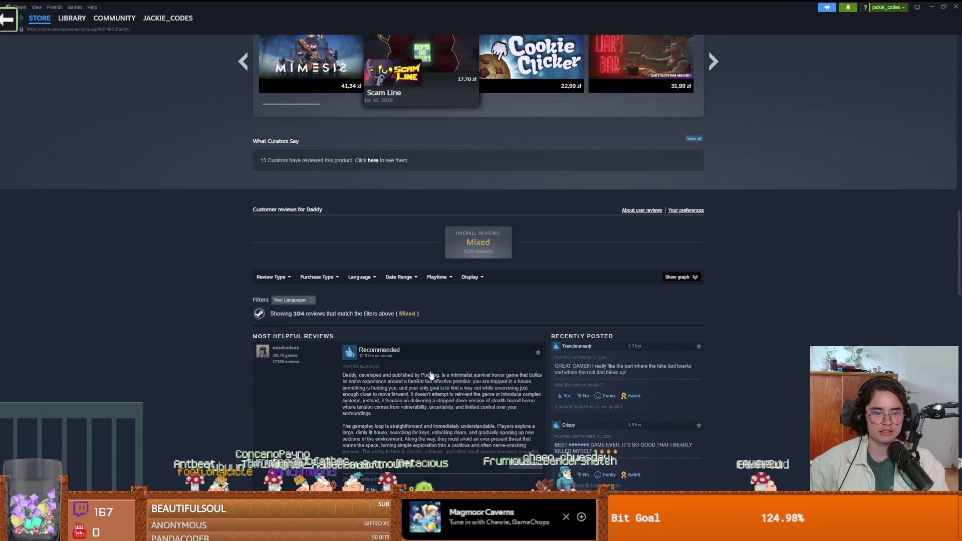
pyautogui.scroll(-3, 431, 375)
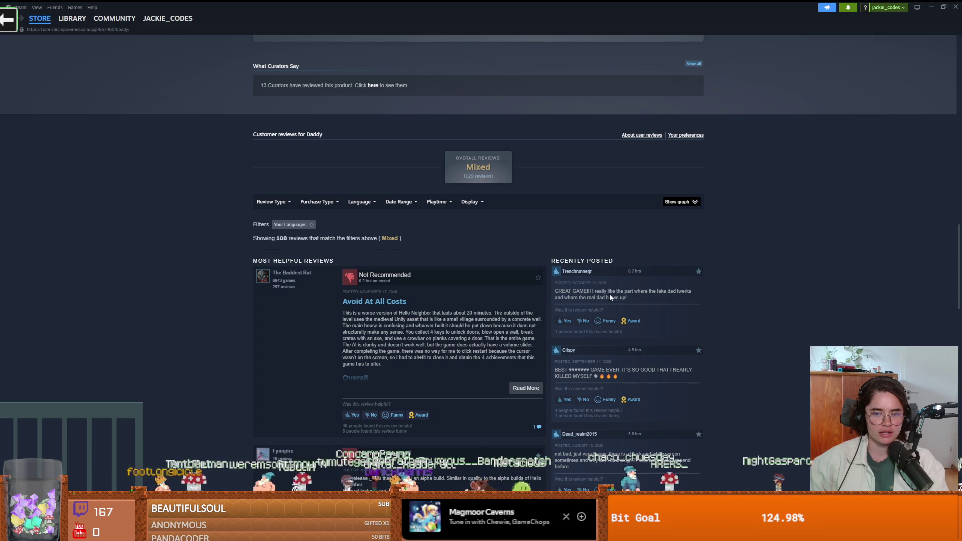
pyautogui.scroll(15, 511, 324)
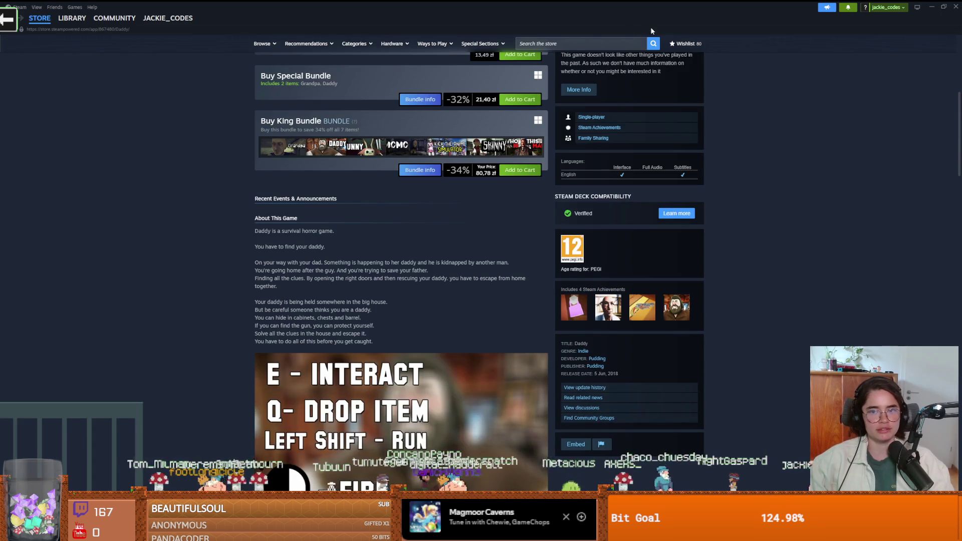
pyautogui.hotkey('alt', 'Tab')
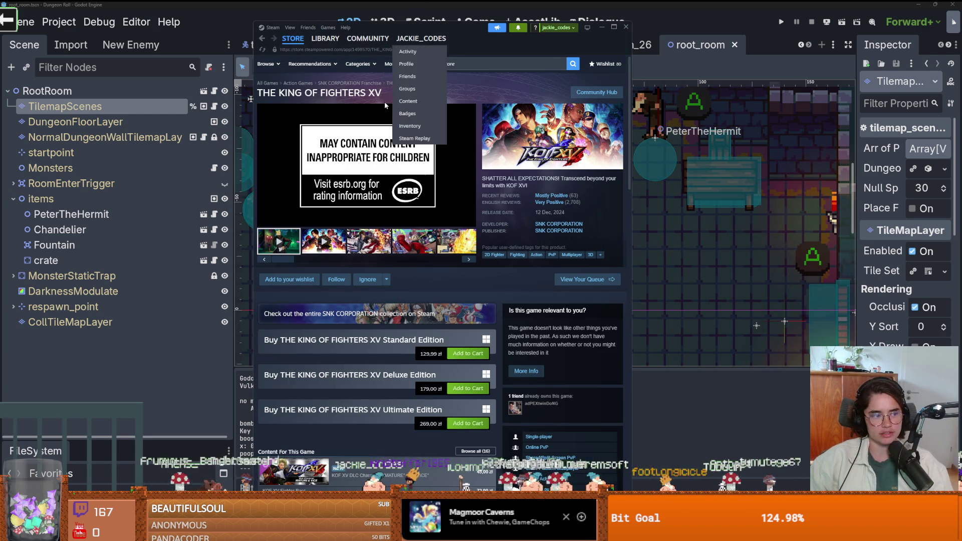
# Maximize Steam, play then pause The King of Fighters XV trailer, and move to Megabonk
pyautogui.click(614, 26)
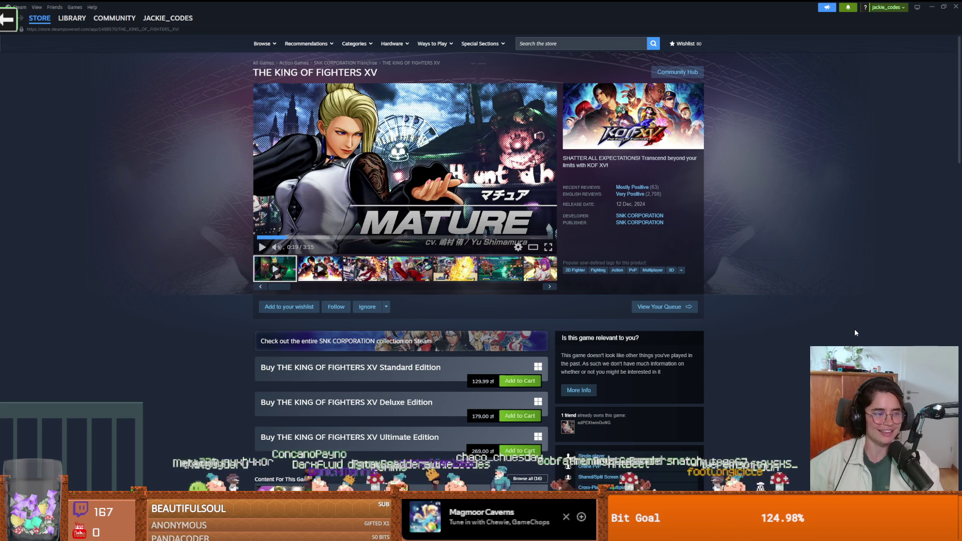
pyautogui.click(352, 194)
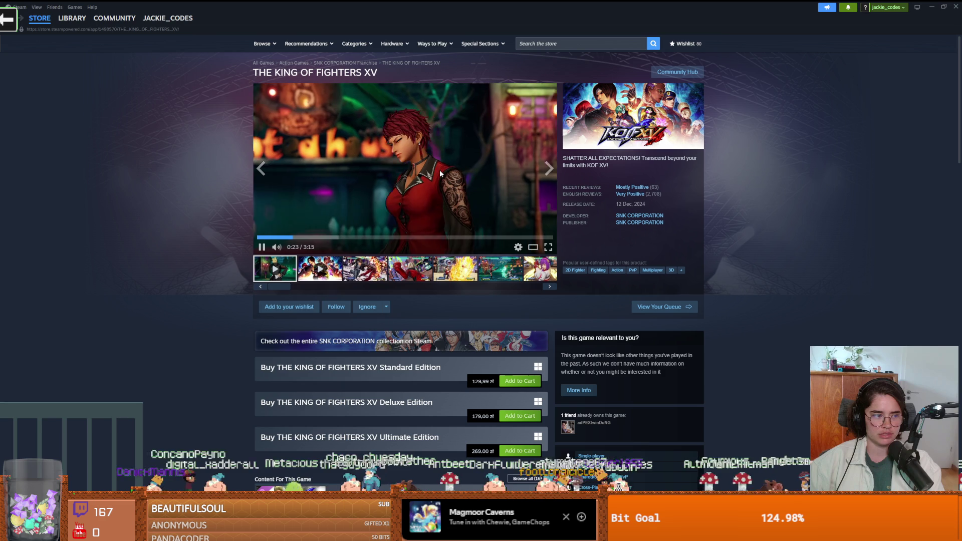
pyautogui.click(404, 246)
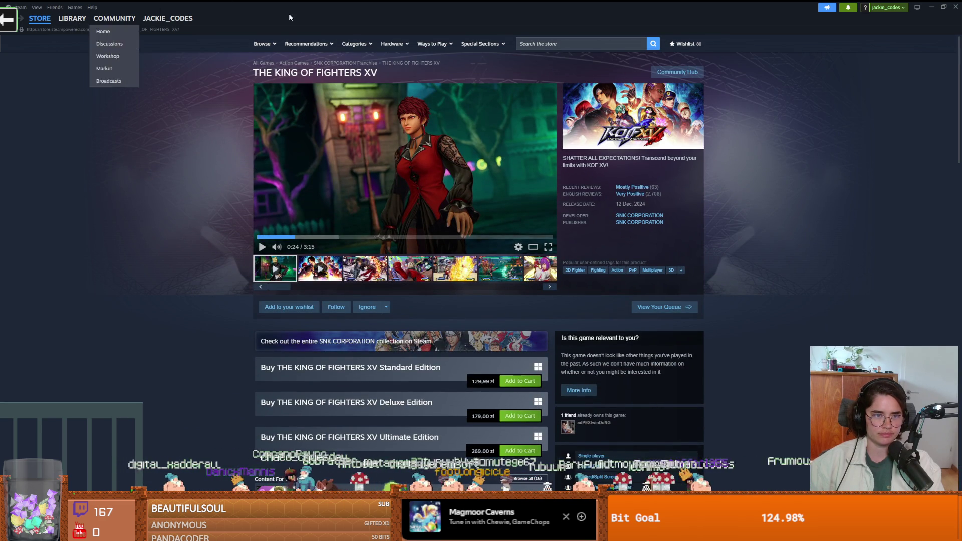
pyautogui.hotkey('alt', 'Tab')
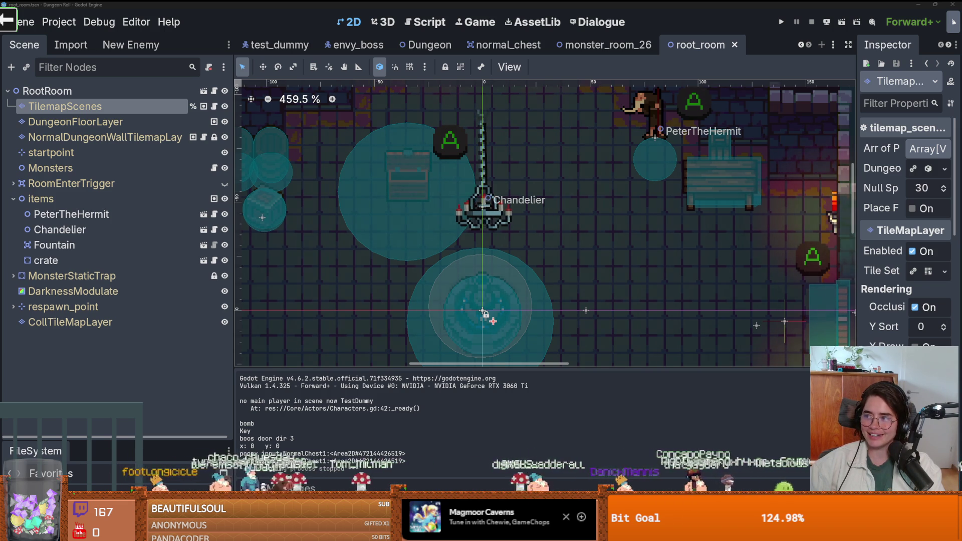
pyautogui.hotkey('alt', 'Tab')
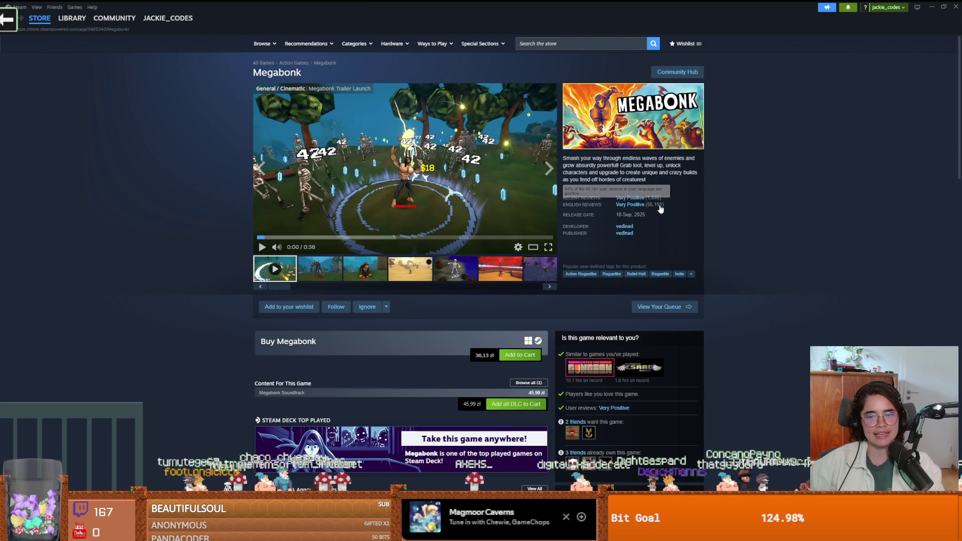